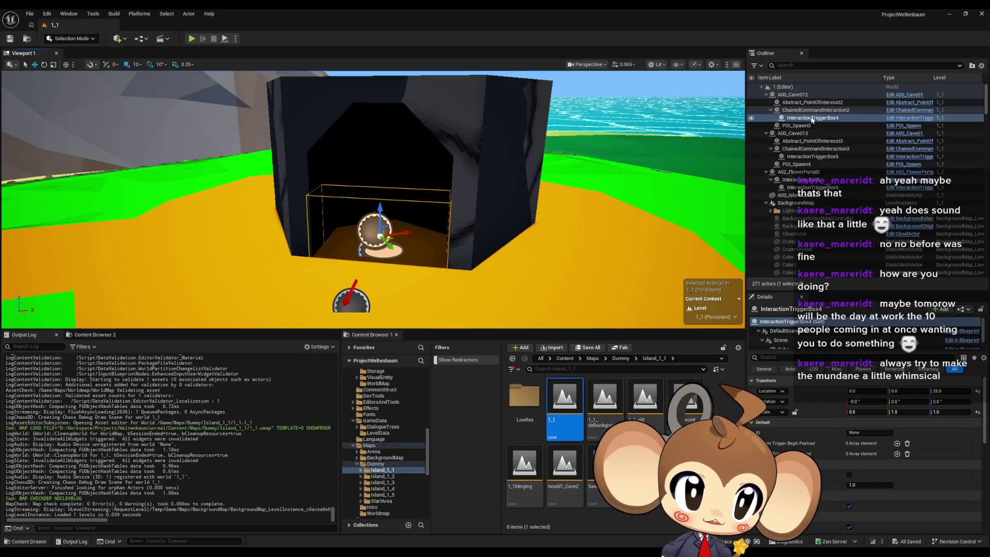
# Inspect ChainedCommandInteraction2 under A00_Cave012 to see its cave target, then bring up LD_1_1
pyautogui.press('Up')
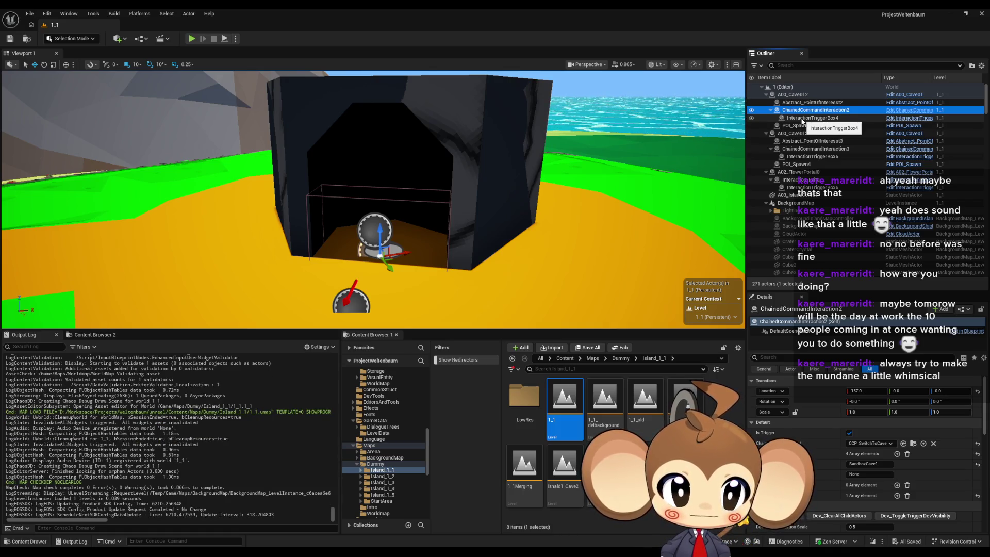
pyautogui.click(803, 119)
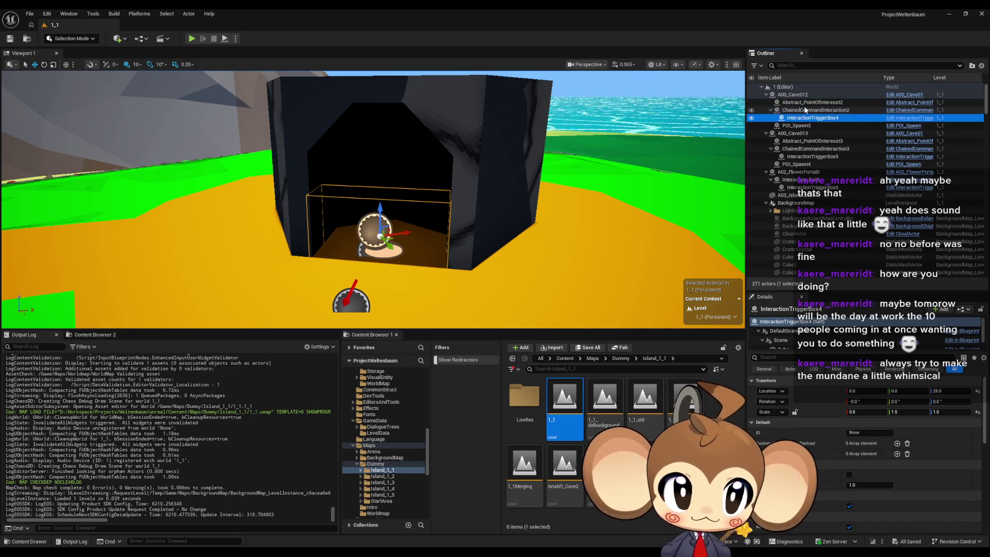
pyautogui.click(805, 111)
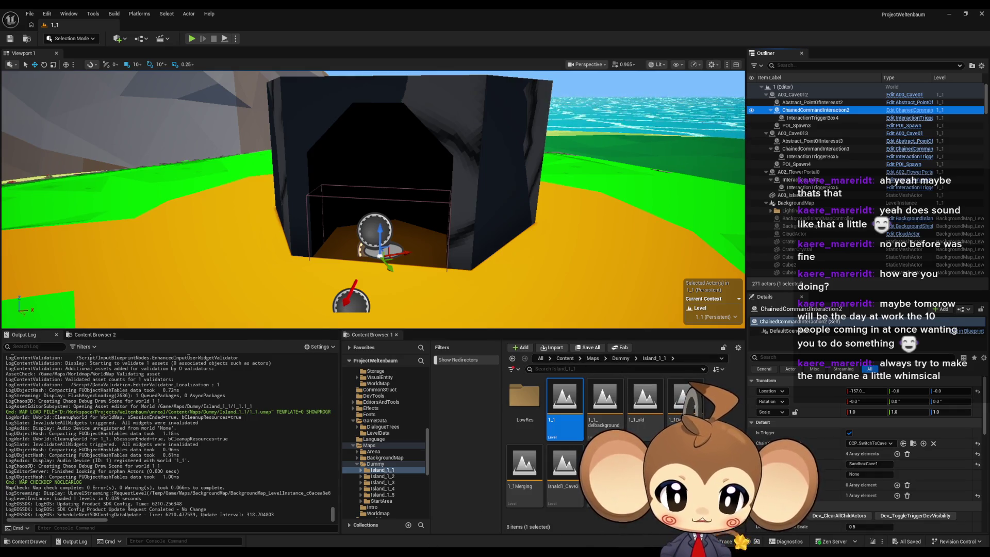
pyautogui.moveTo(466, 547)
pyautogui.click(466, 516)
# Copy level ID 1_1_c1 from LD_1_1 and paste it over SandboxCave1 in the command payload
pyautogui.click(323, 25)
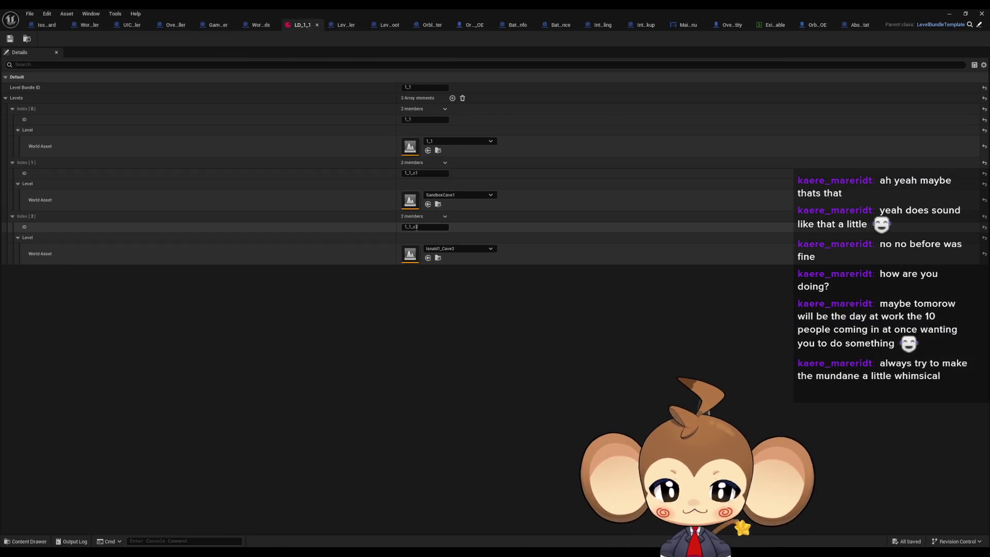
pyautogui.click(427, 173)
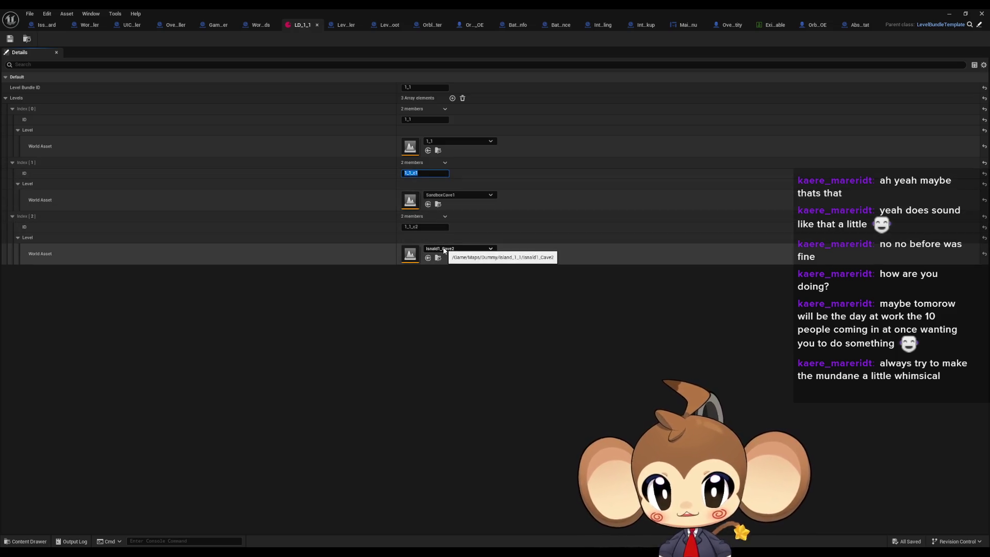
pyautogui.click(949, 14)
pyautogui.write('1_1_c1')
pyautogui.press('Return')
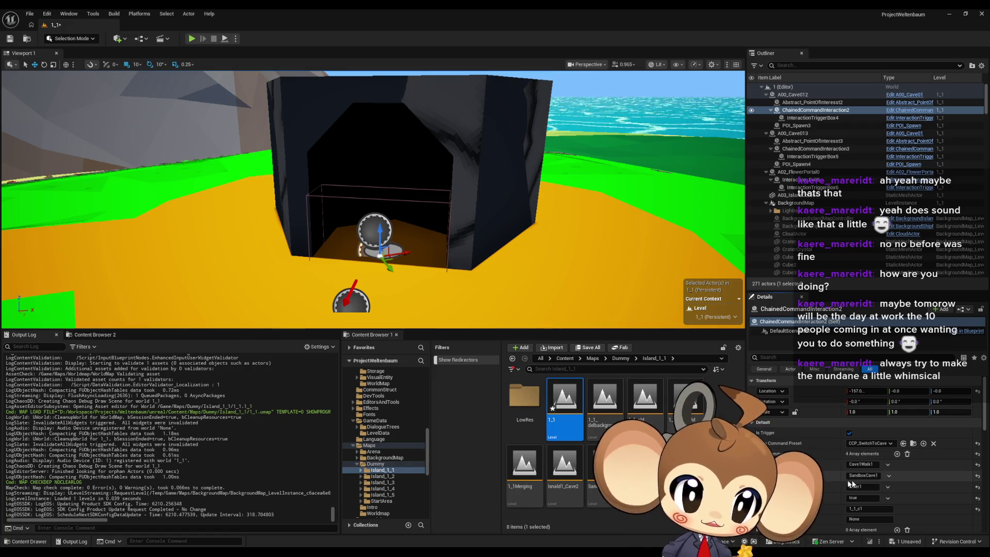
# Paste 1_1_c1 into the remaining entry and set ChainedCommandInteraction3's entry to 1_1_c2, then save 1_1
pyautogui.click(854, 475)
pyautogui.write('1_1_c1')
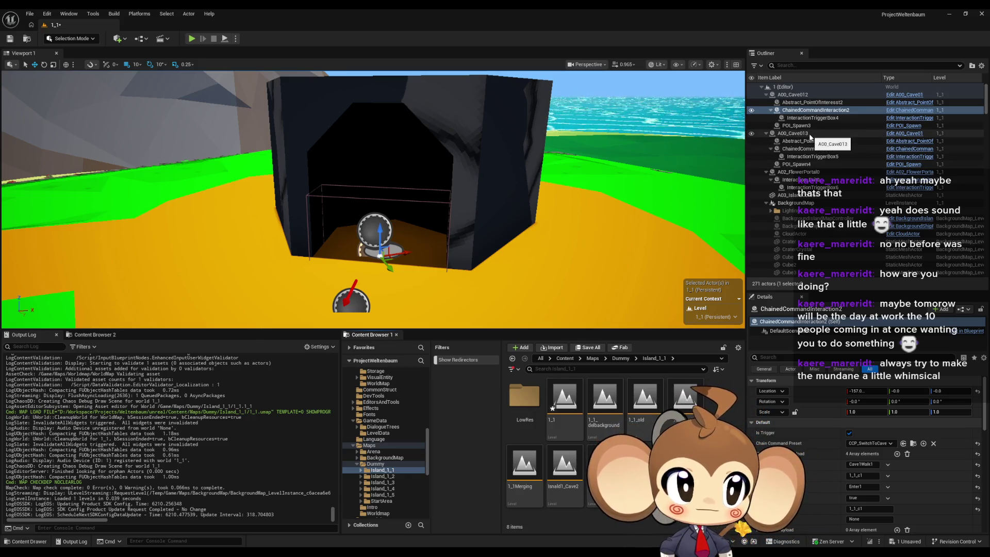
pyautogui.click(808, 149)
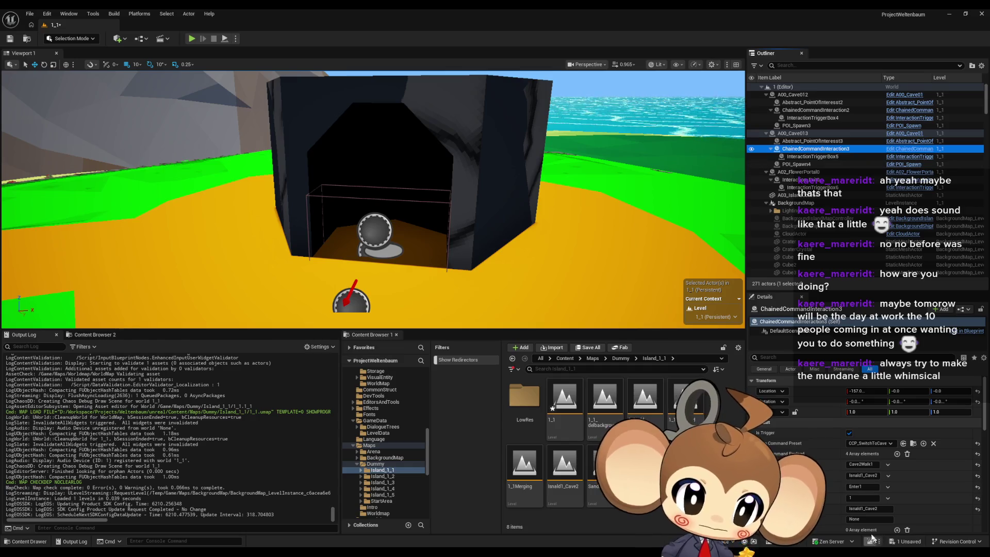
pyautogui.click(871, 475)
pyautogui.press('BackSpace')
pyautogui.write('2')
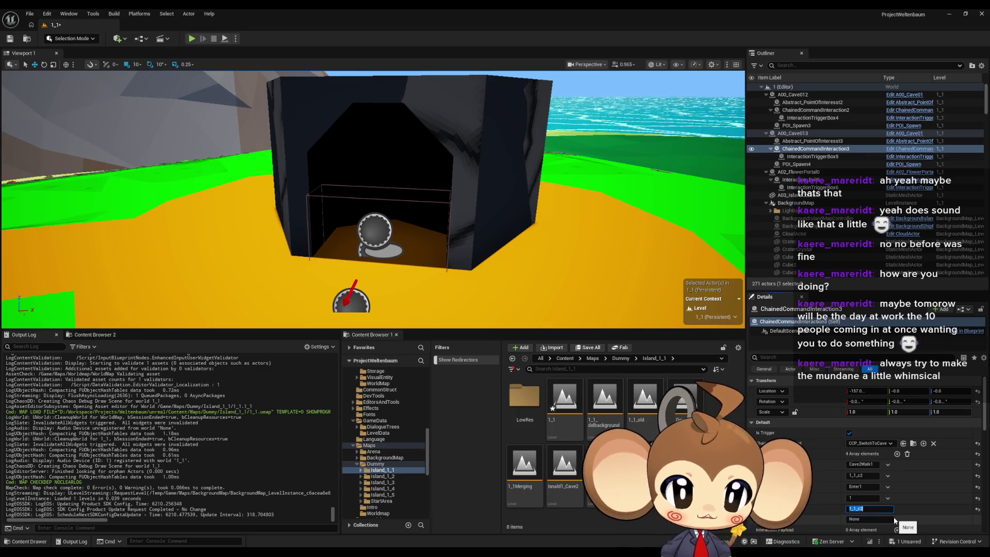
pyautogui.click(9, 39)
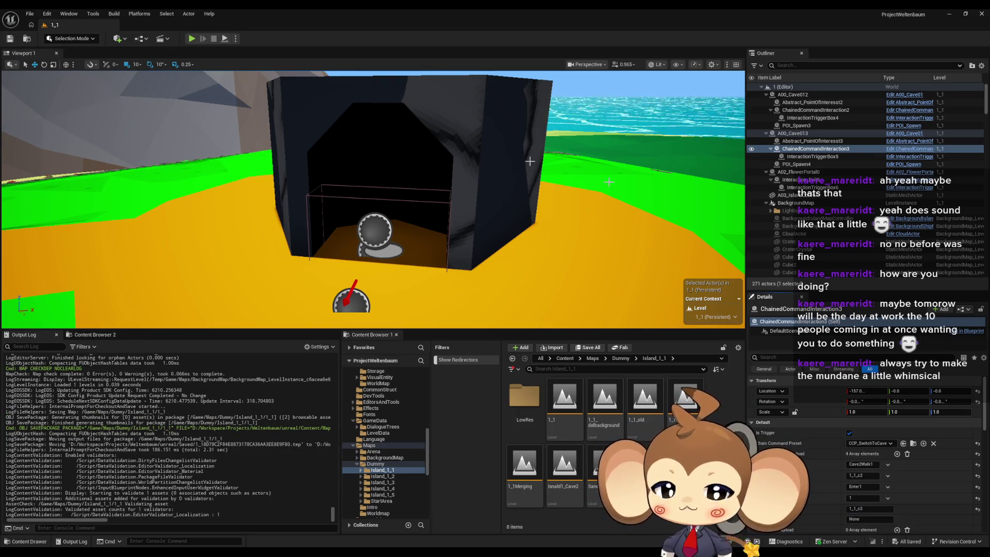
# Inspect LevelObjectCollectionRoot and the spawn point POI_Spawn3, then save level 1_1
pyautogui.scroll(-8, 929, 153)
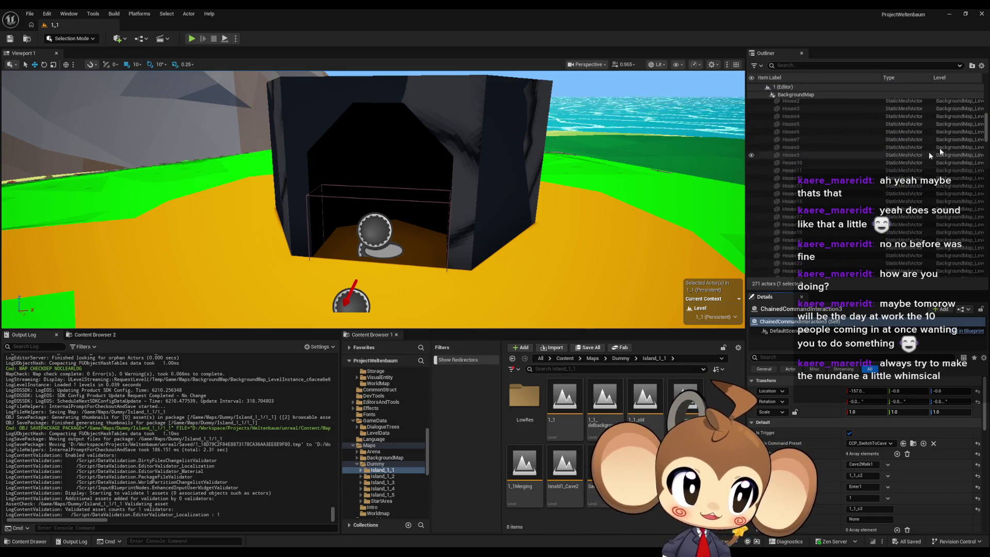
pyautogui.moveTo(987, 133)
pyautogui.mouseDown()
pyautogui.moveTo(985, 270)
pyautogui.moveTo(983, 259)
pyautogui.mouseUp()
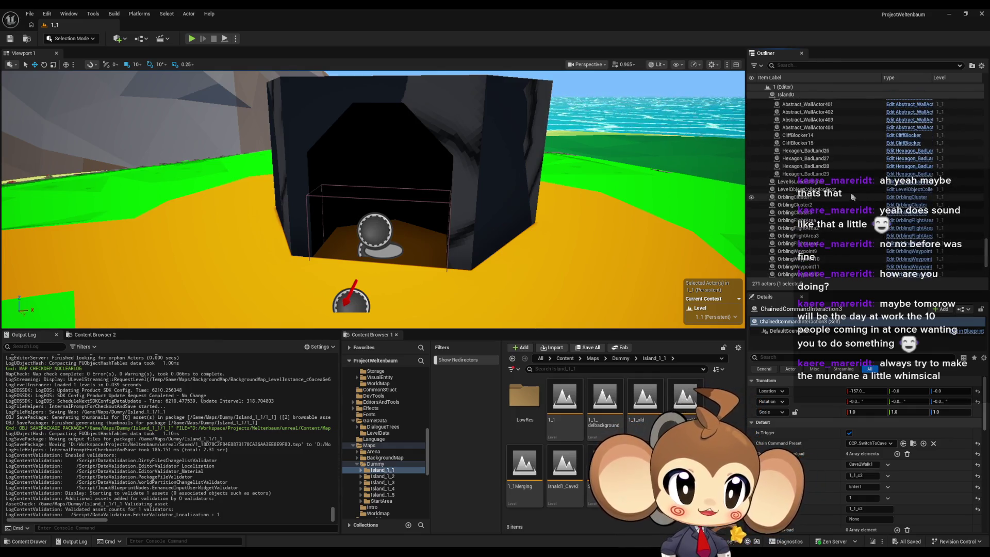
pyautogui.click(853, 190)
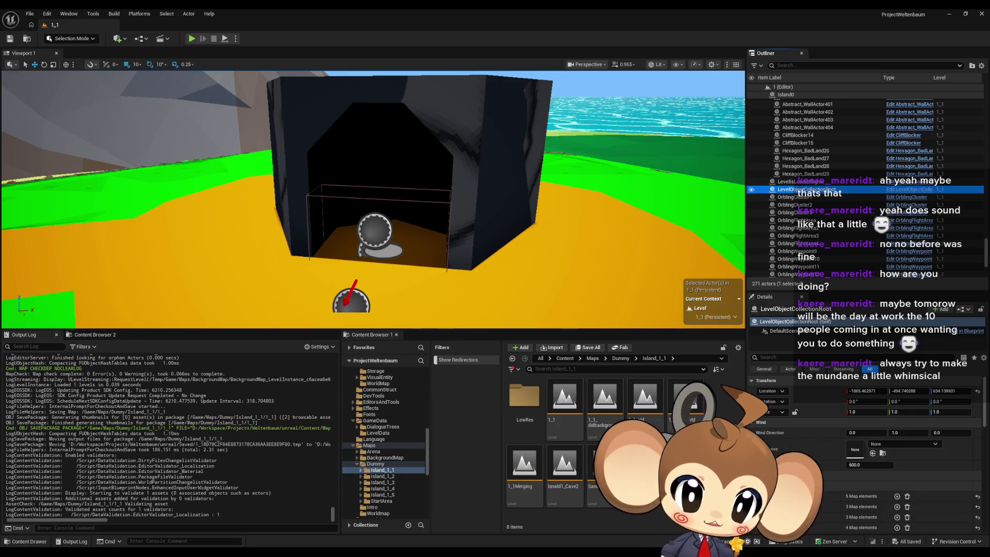
pyautogui.click(350, 304)
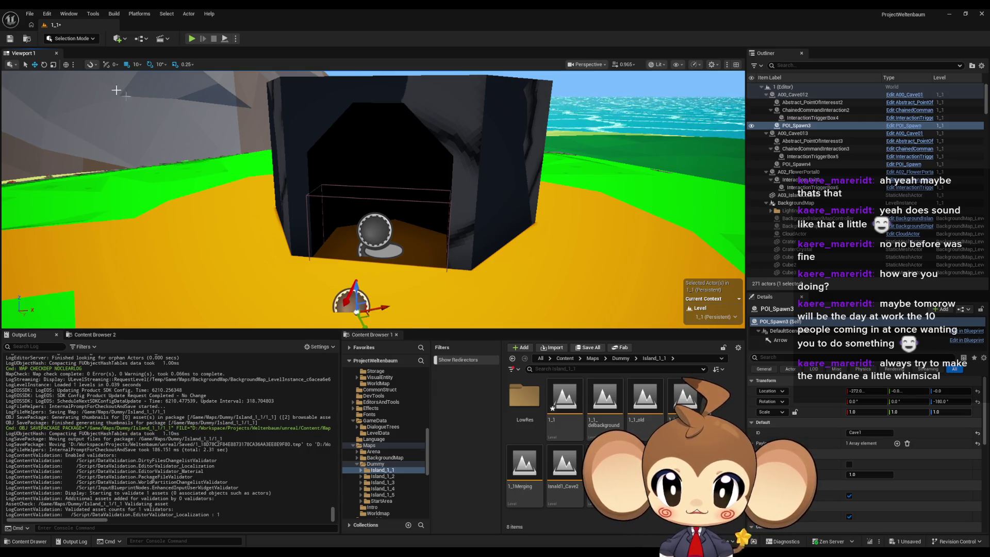
pyautogui.hotkey('ctrl', 's')
# Select the SandboxCave1 map asset in the Content Browser
pyautogui.scroll(-3, 453, 184)
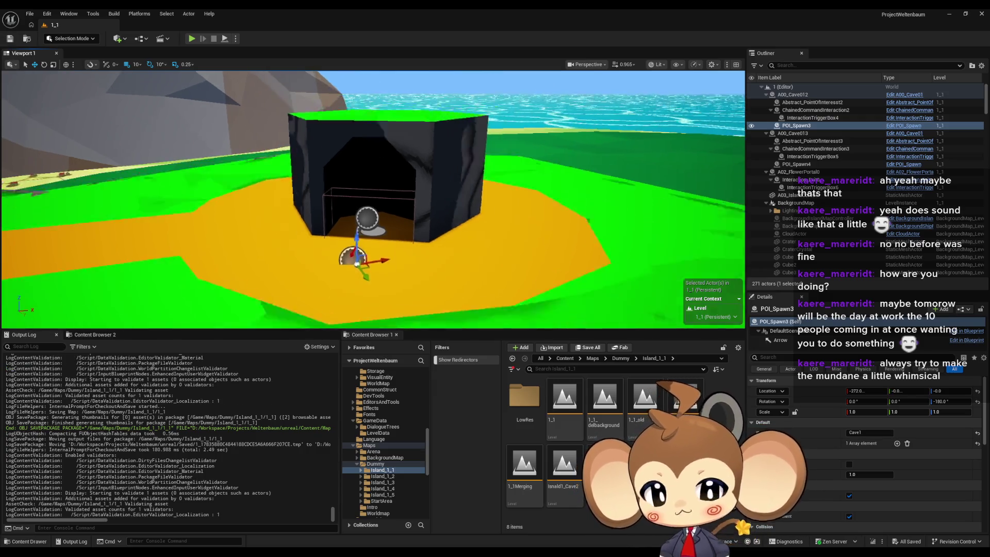
pyautogui.scroll(-5, 374, 200)
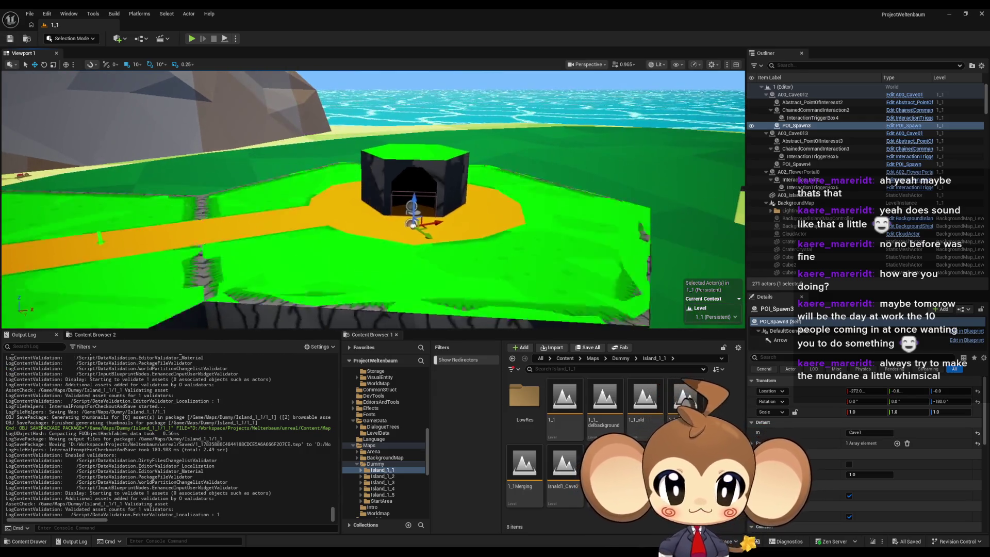
pyautogui.click(605, 464)
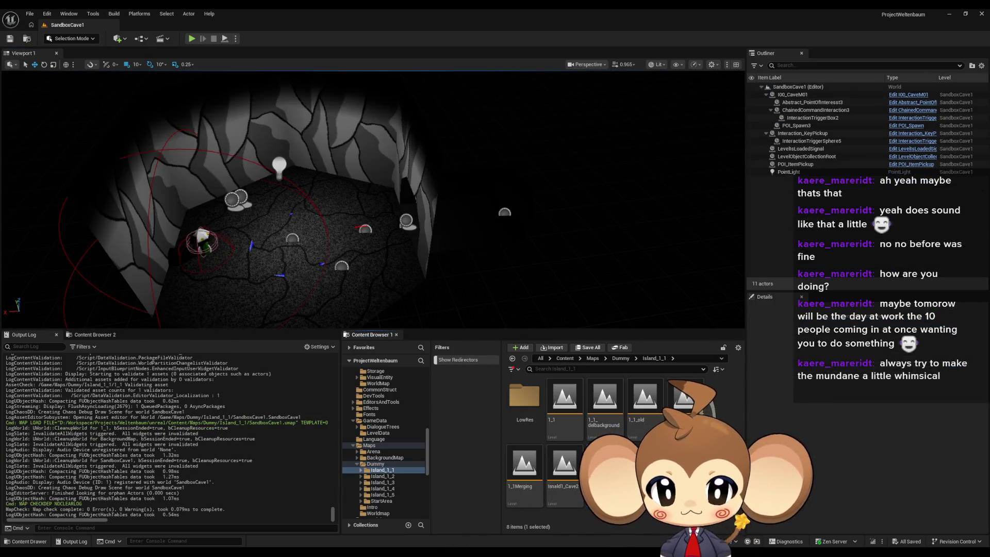
# Bring the LD_1_1 window forward, then minimize it to reveal the SandboxCave1 level
pyautogui.moveTo(453, 546)
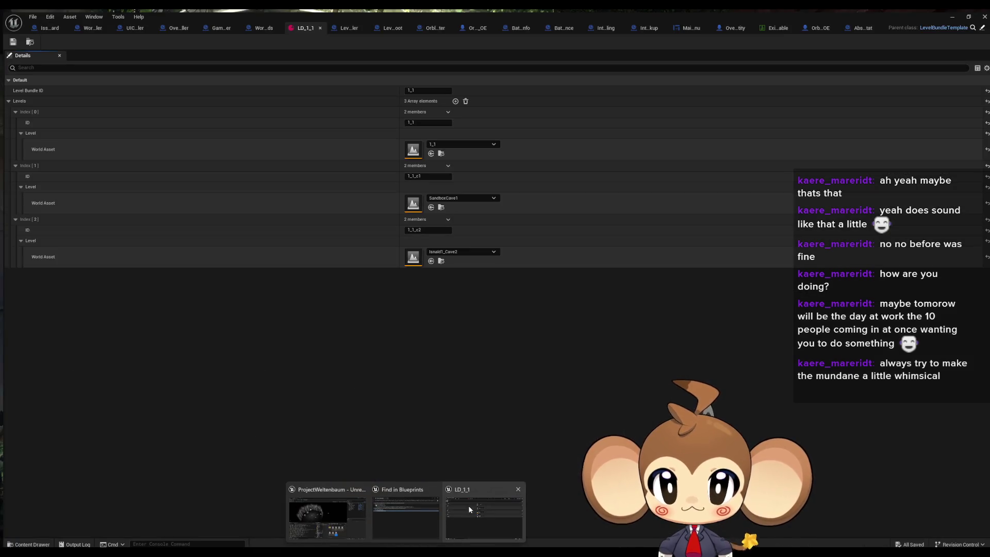
pyautogui.click(469, 509)
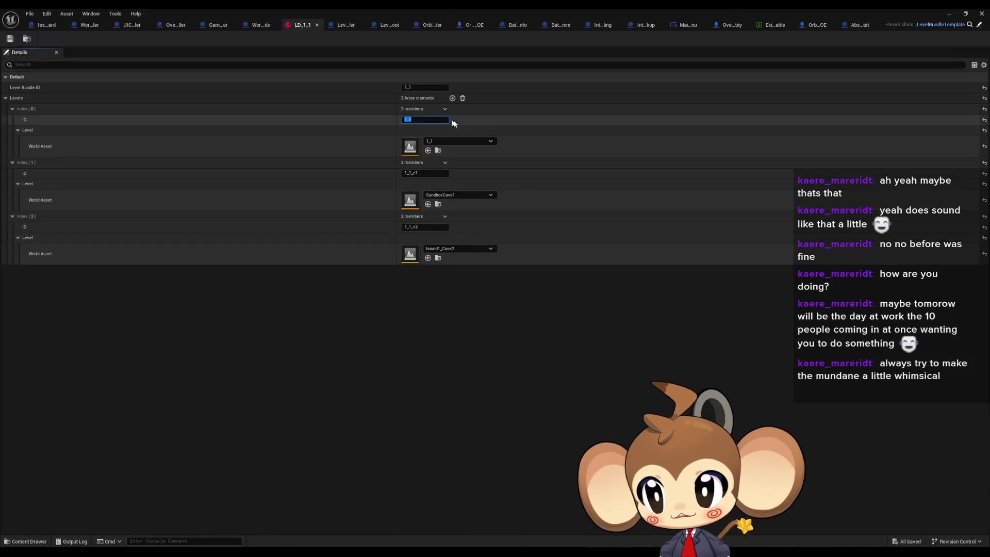
pyautogui.click(950, 14)
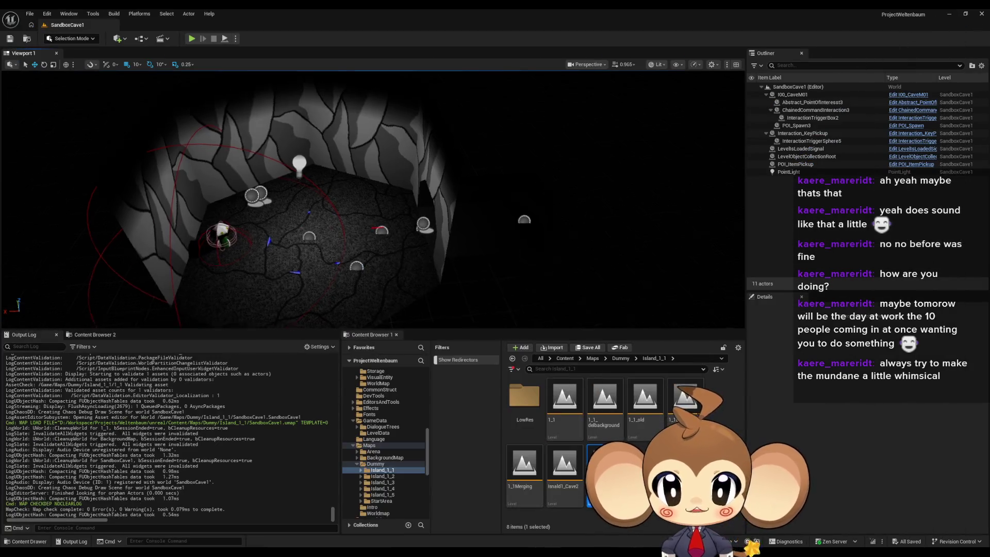
pyautogui.scroll(5, 373, 199)
# Review SandboxCave1's trigger box and framed chained command interaction, then return to root Content
pyautogui.click(442, 227)
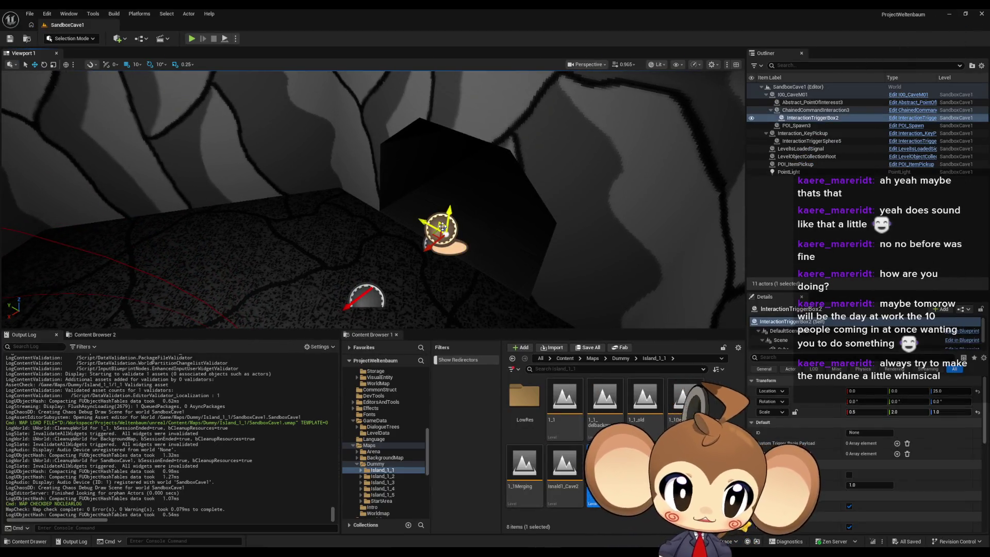
pyautogui.moveTo(442, 227); pyautogui.dragTo(731, 173)
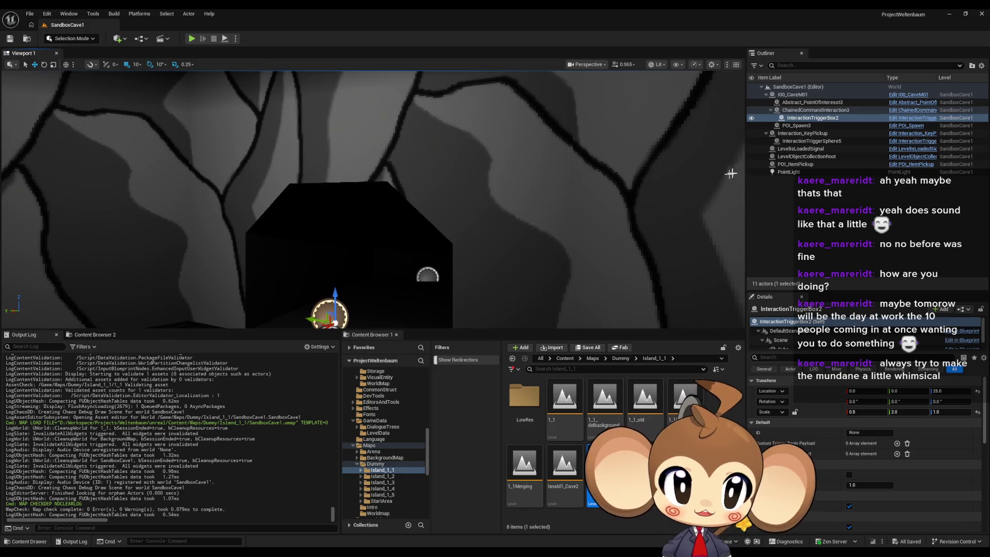
pyautogui.click(799, 111)
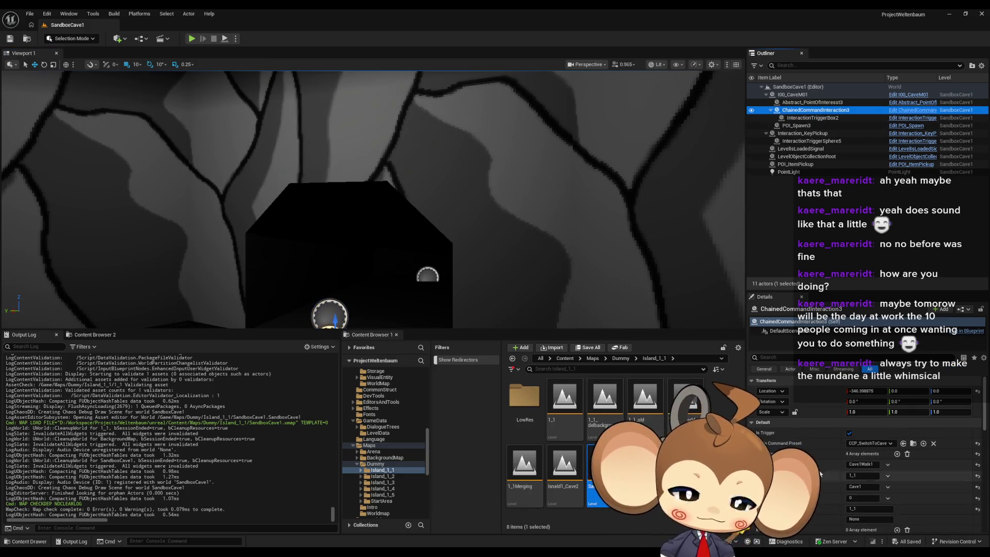
pyautogui.press('f')
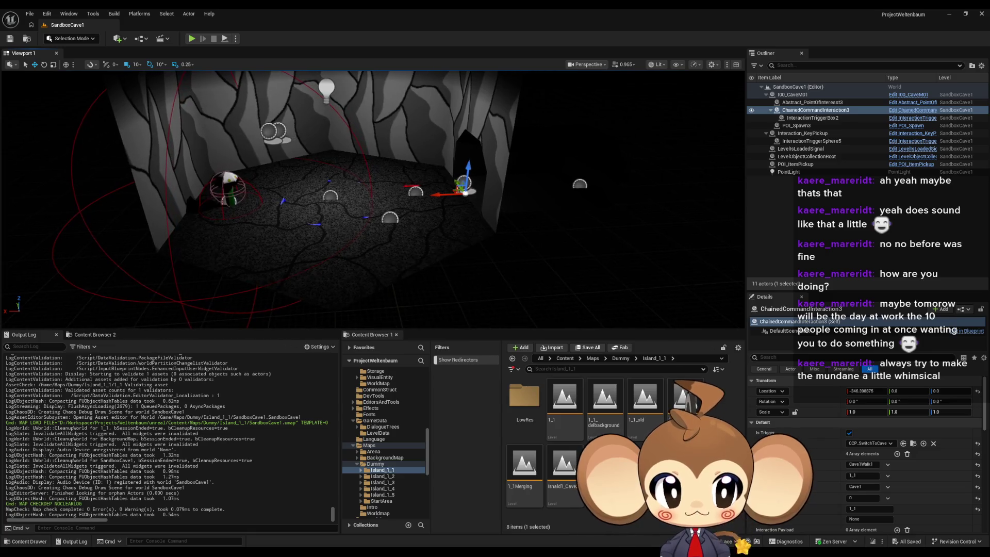
pyautogui.moveTo(405, 554)
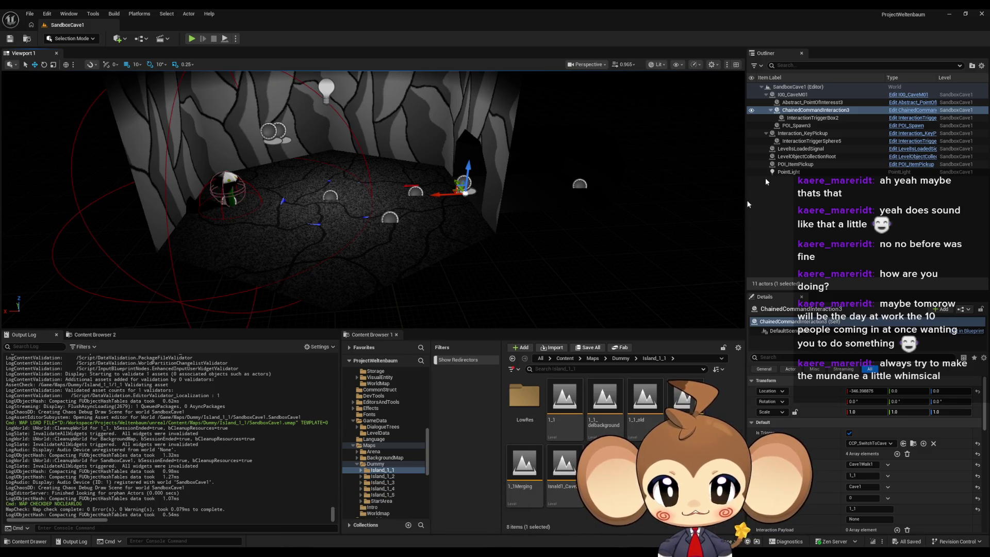
pyautogui.click(565, 358)
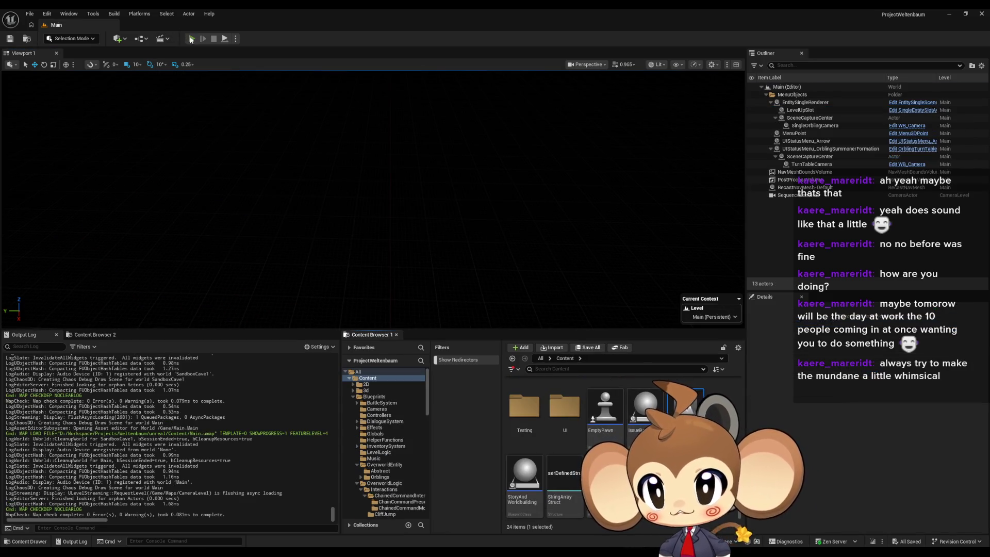
# Play in editor, run the character toward the cave, and clear the Output Log
pyautogui.click(191, 39)
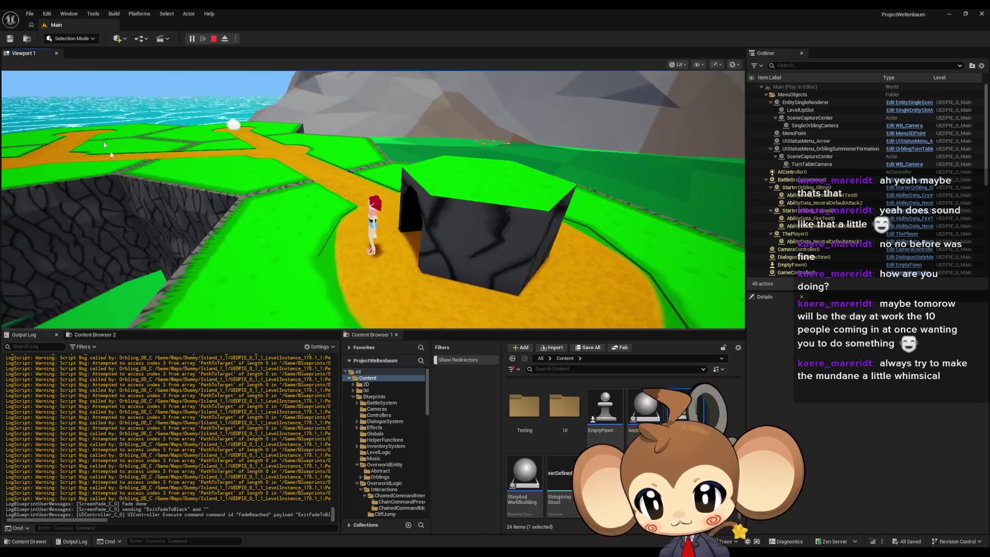
pyautogui.scroll(10, 218, 420)
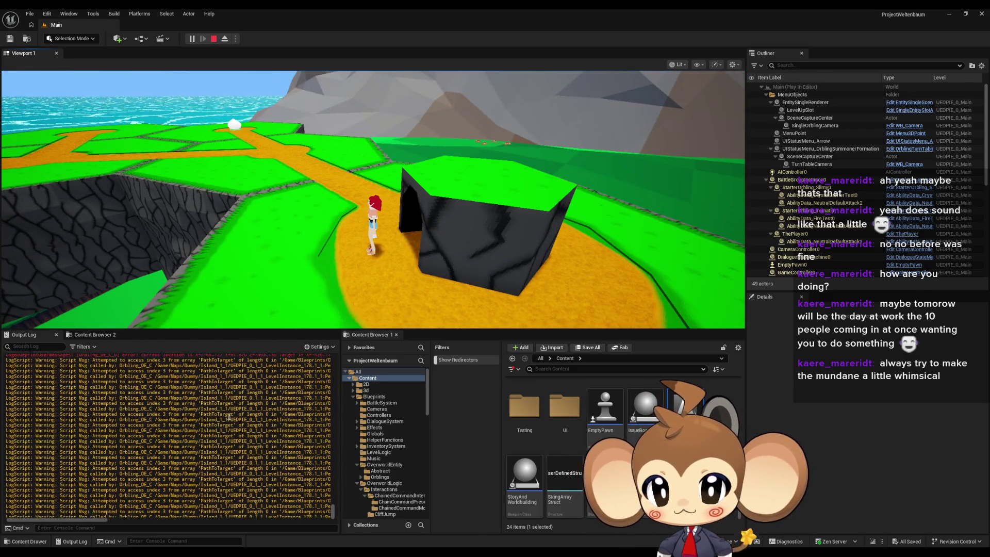
pyautogui.scroll(-10, 98, 482)
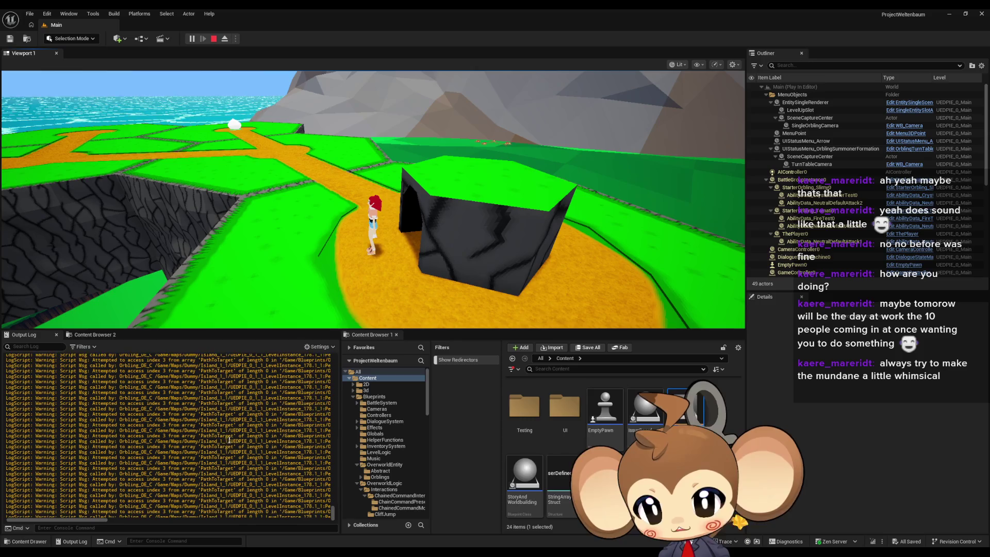
pyautogui.click(555, 193)
pyautogui.press('w')
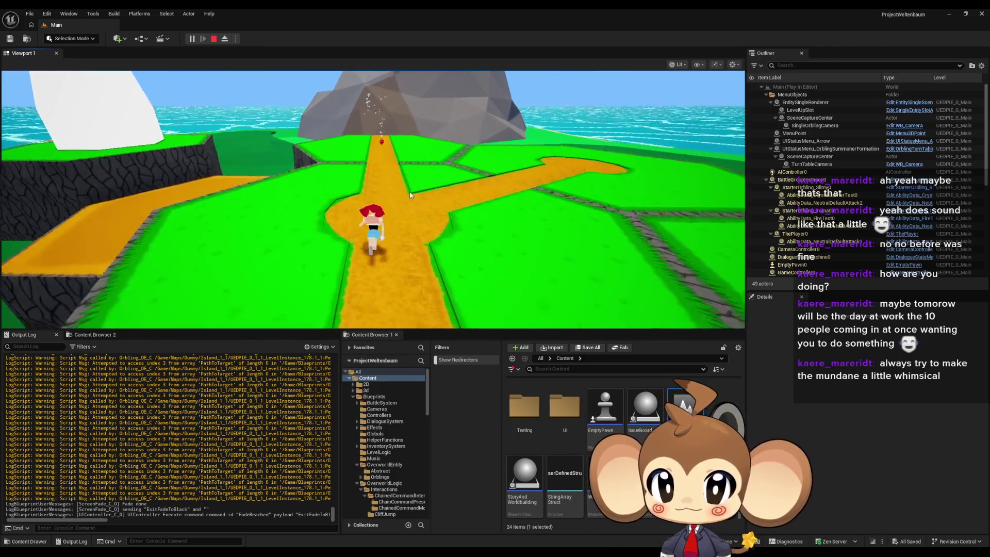
pyautogui.rightClick(242, 403)
pyautogui.click(269, 414)
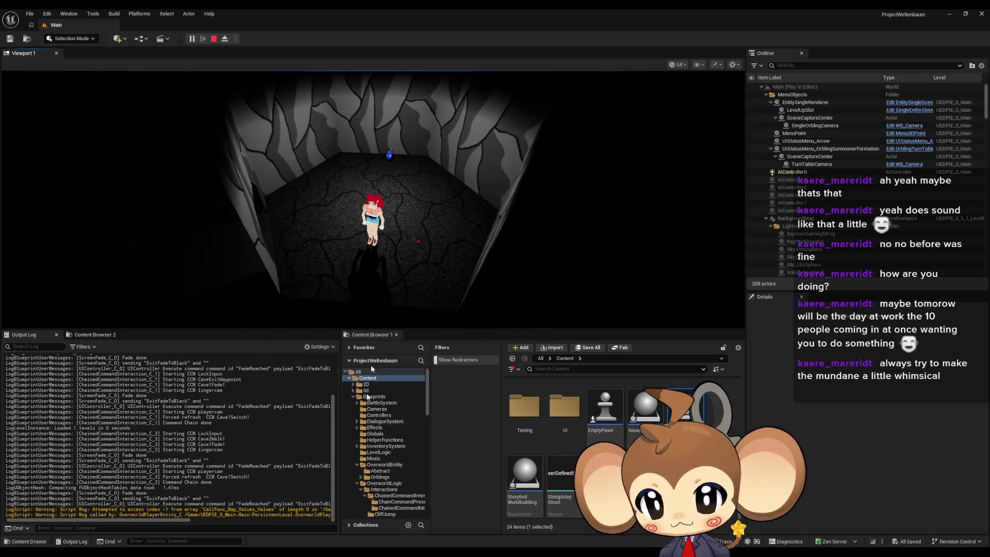
pyautogui.moveTo(146, 520)
pyautogui.mouseDown()
pyautogui.moveTo(287, 522)
pyautogui.moveTo(106, 529)
pyautogui.mouseUp()
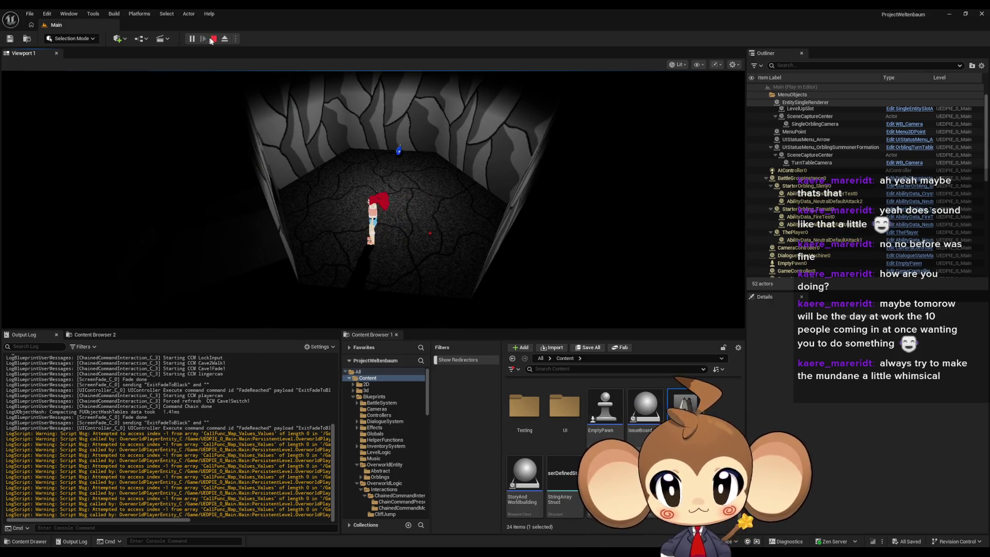
pyautogui.click(224, 38)
# Inspect the inactive orbling interaction, the cave floor and the player entity
pyautogui.click(464, 254)
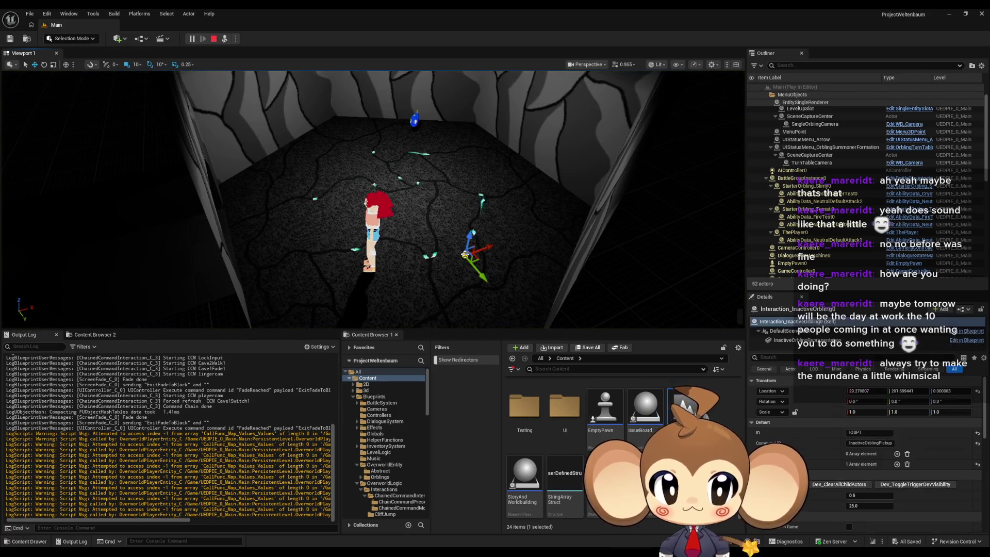
pyautogui.scroll(-6, 852, 226)
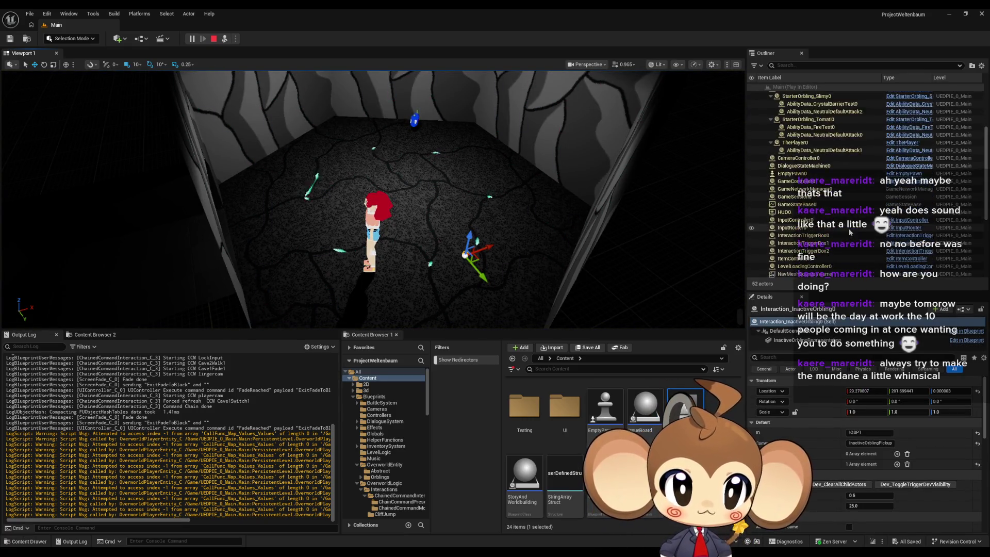
pyautogui.scroll(-2, 851, 226)
pyautogui.scroll(7, 849, 228)
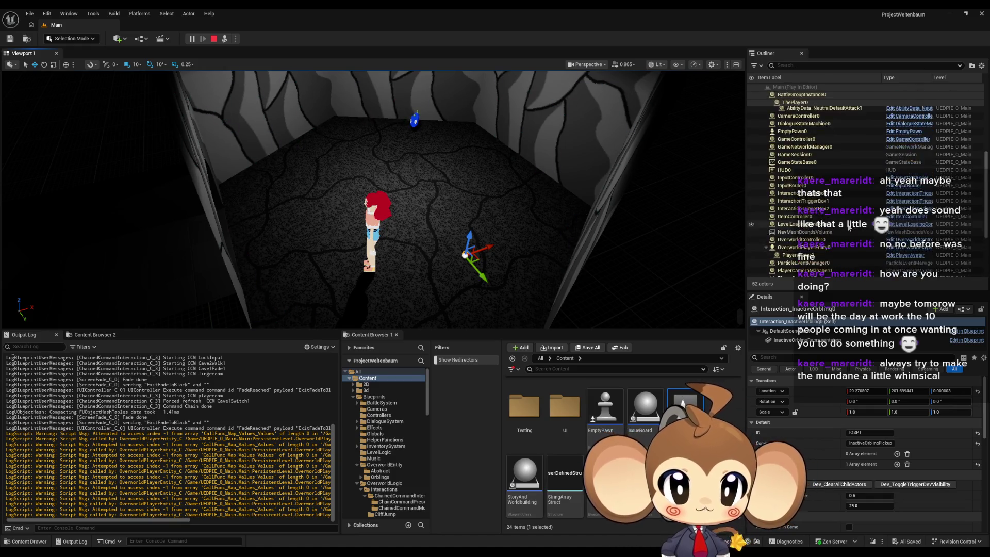
pyautogui.scroll(-6, 902, 232)
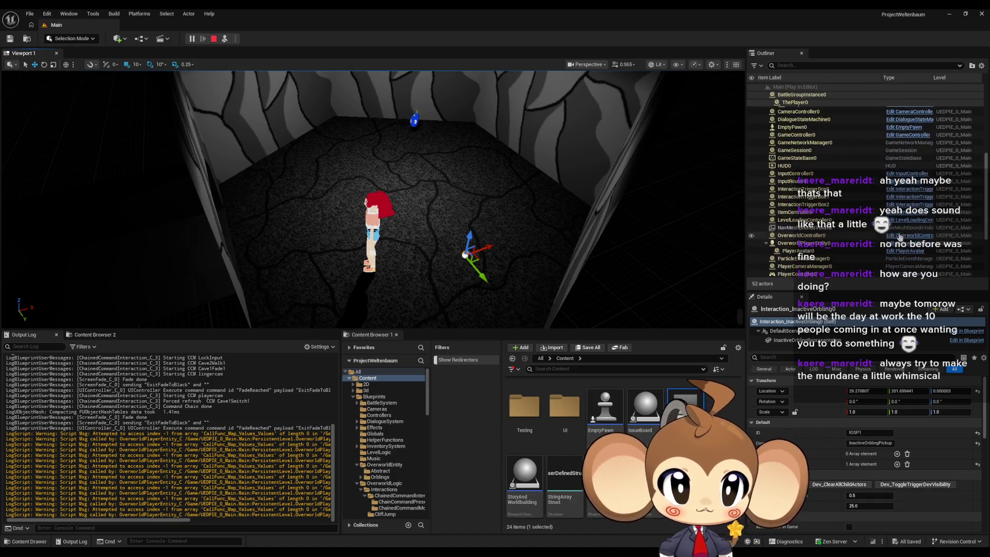
pyautogui.moveTo(496, 232); pyautogui.dragTo(472, 216)
pyautogui.click(472, 216)
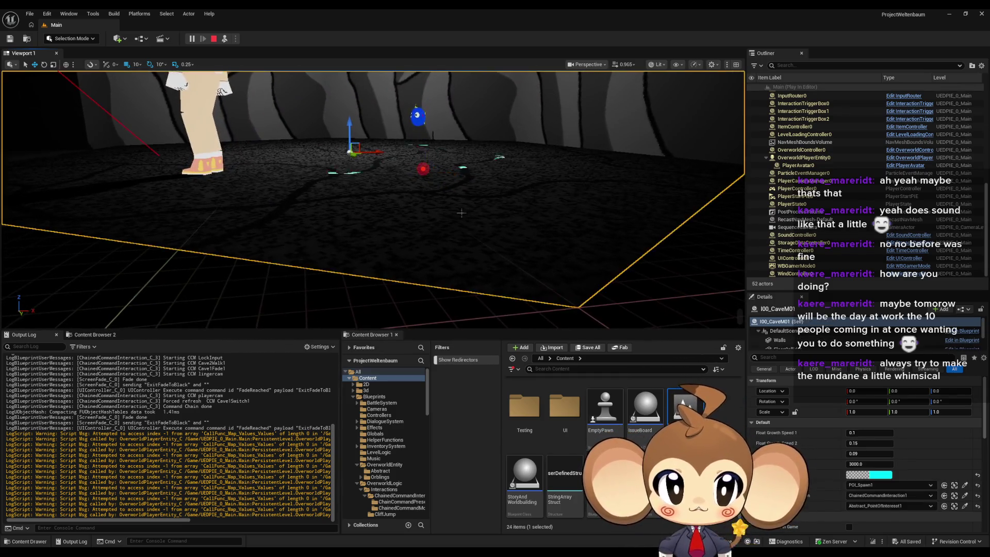
pyautogui.click(810, 158)
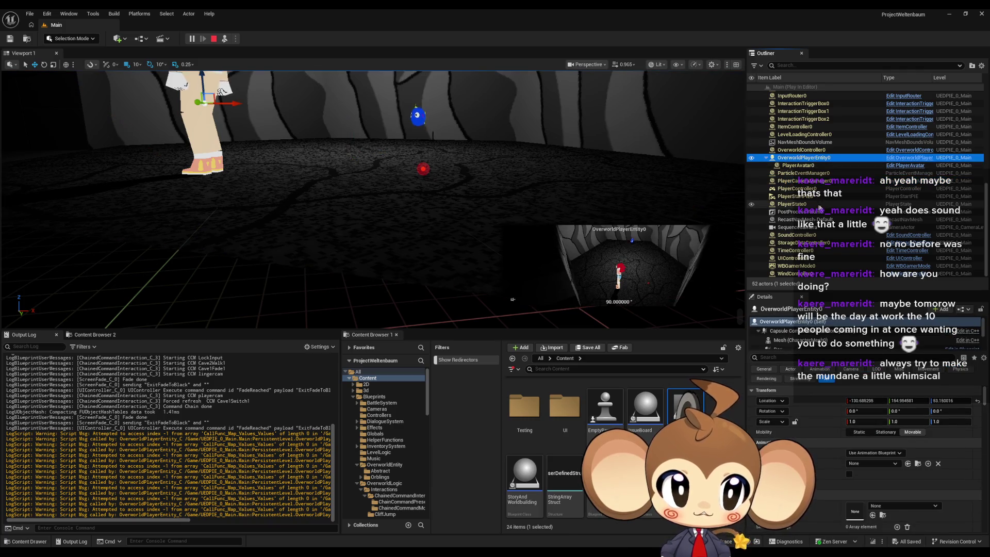
pyautogui.scroll(2, 864, 206)
pyautogui.scroll(7, 864, 207)
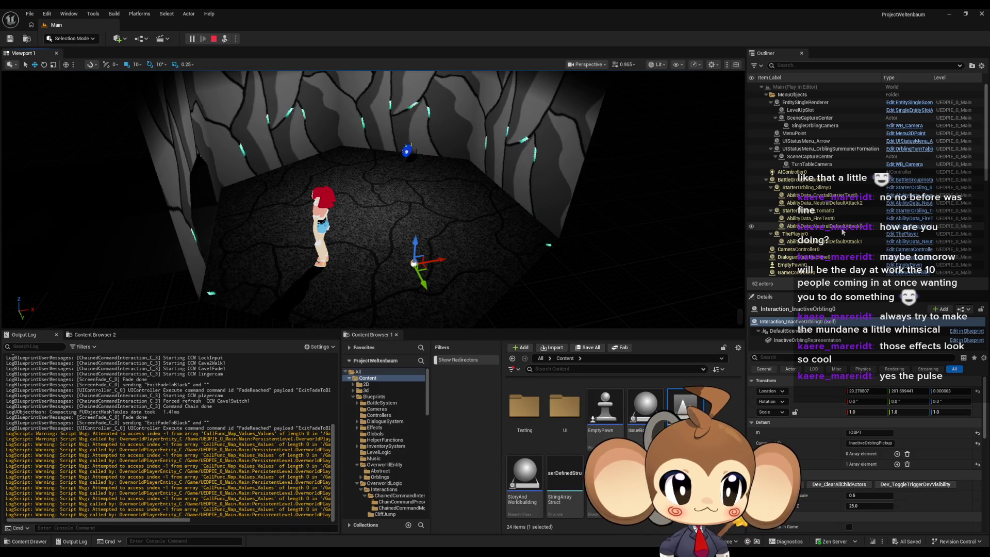
pyautogui.scroll(-3, 874, 251)
pyautogui.scroll(-2, 874, 251)
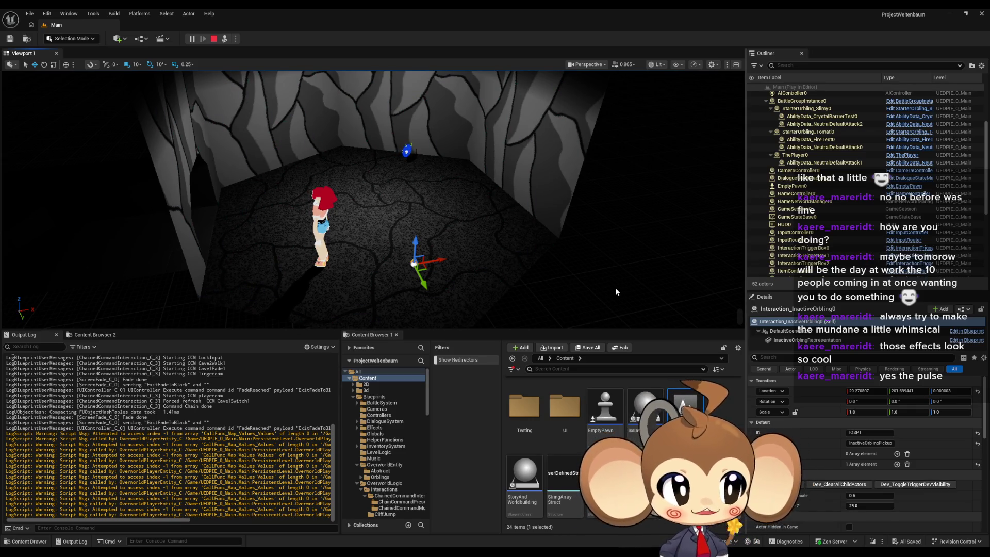
pyautogui.scroll(-8, 750, 227)
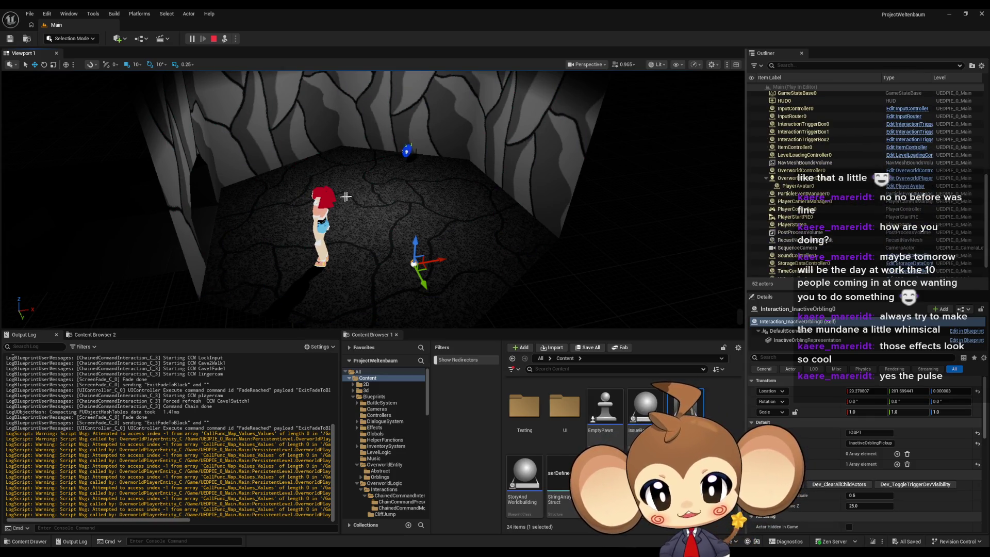
# Walk toward the back wall, then eject with F8 to view the cave walls and floor
pyautogui.press('w')
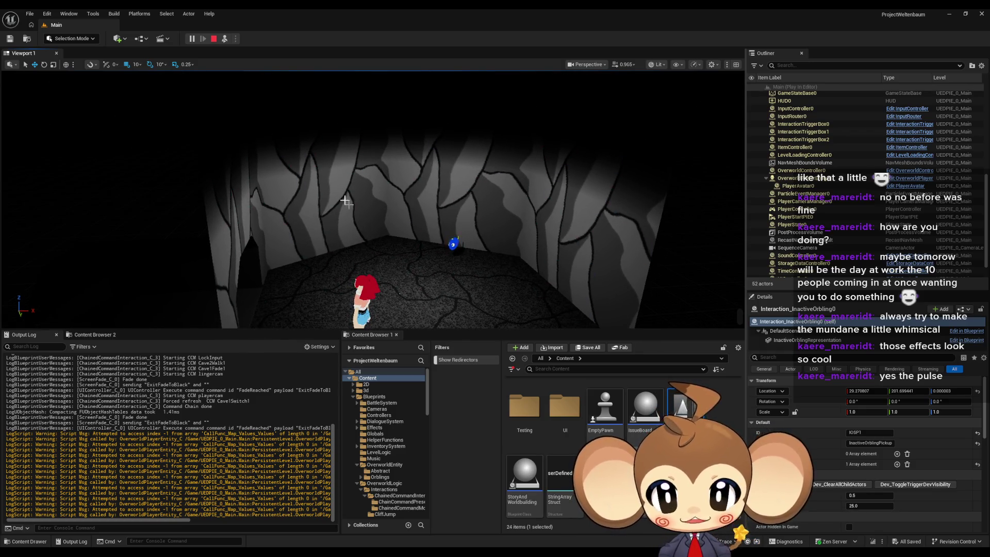
pyautogui.press('F8')
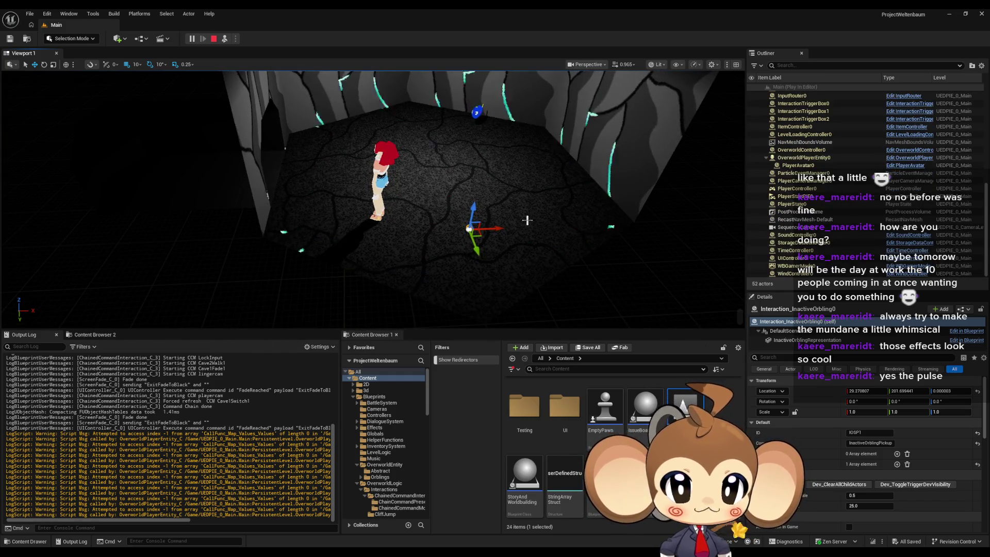
pyautogui.press('F8')
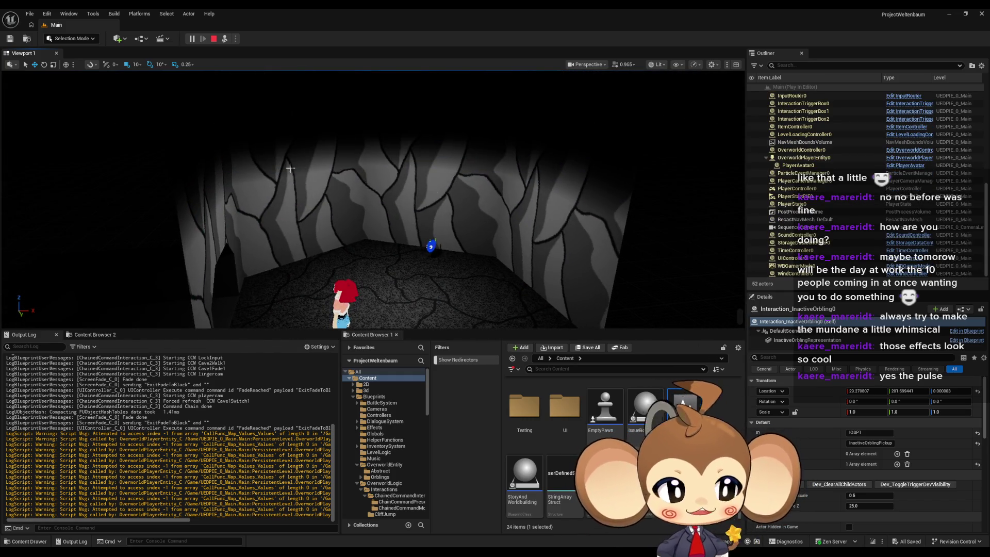
pyautogui.press('F8')
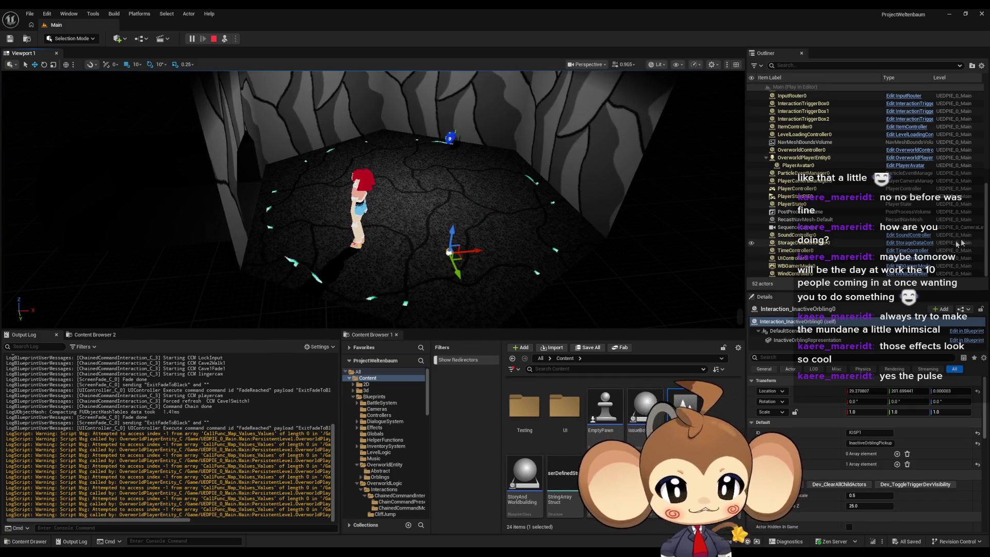
pyautogui.scroll(1, 900, 240)
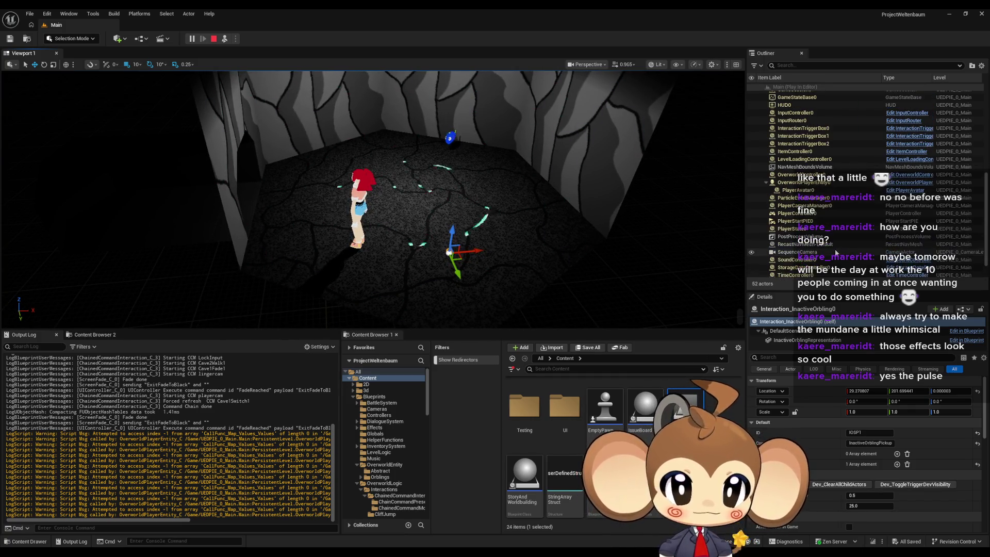
pyautogui.moveTo(567, 247); pyautogui.dragTo(506, 215)
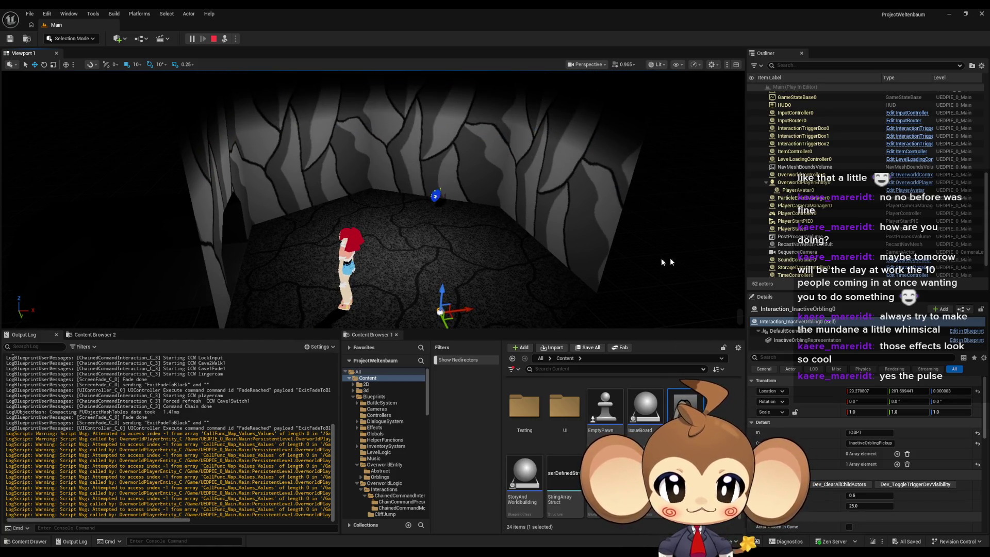
pyautogui.moveTo(672, 262); pyautogui.dragTo(602, 262)
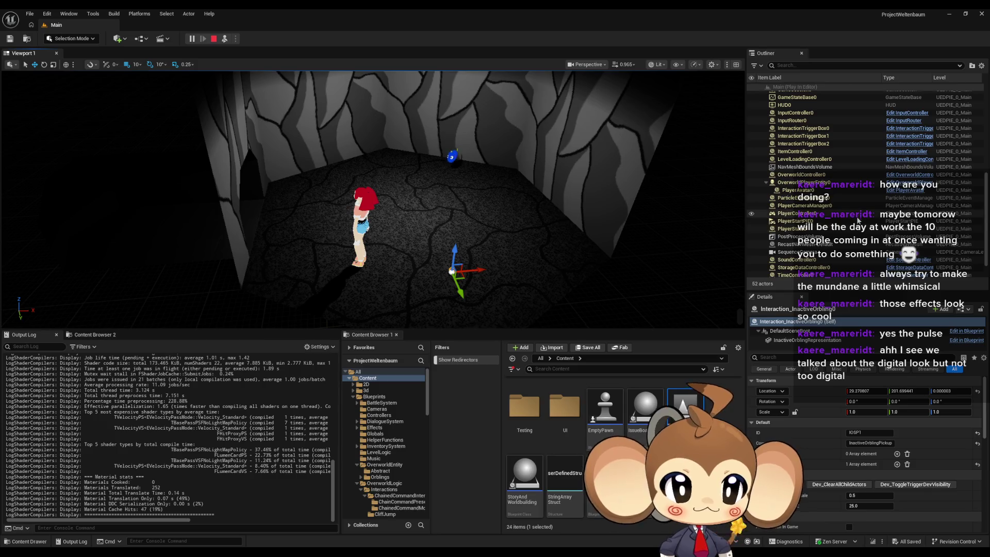
# Collapse the MenuObjects and BattleGroupInstance0 groups in the Outliner
pyautogui.scroll(-3, 860, 248)
pyautogui.scroll(3, 845, 268)
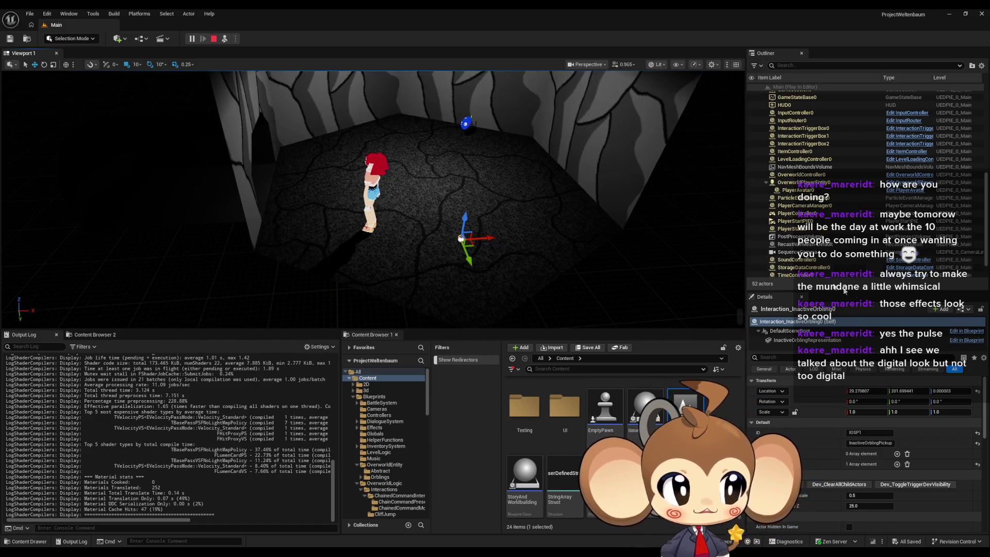
pyautogui.scroll(1, 828, 236)
pyautogui.scroll(3, 829, 237)
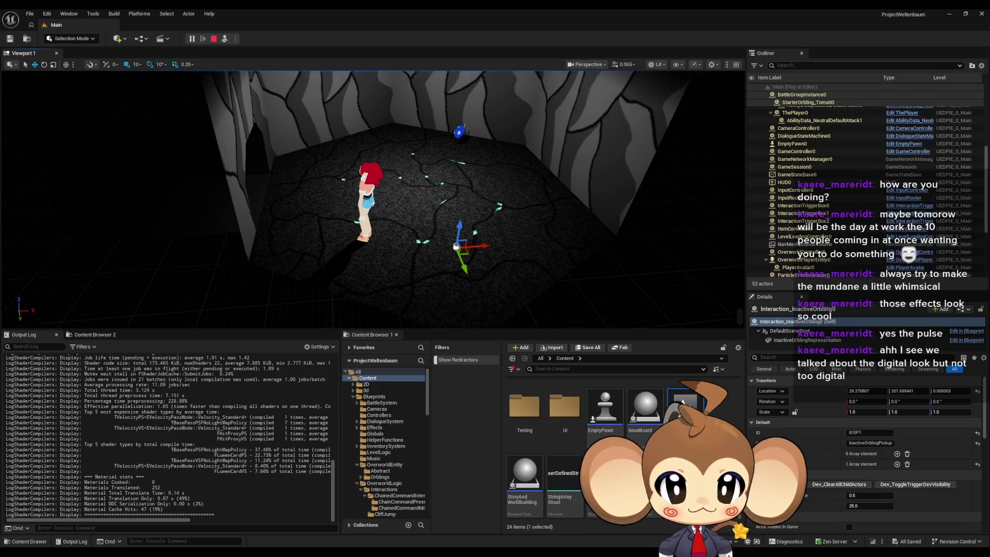
pyautogui.scroll(5, 828, 236)
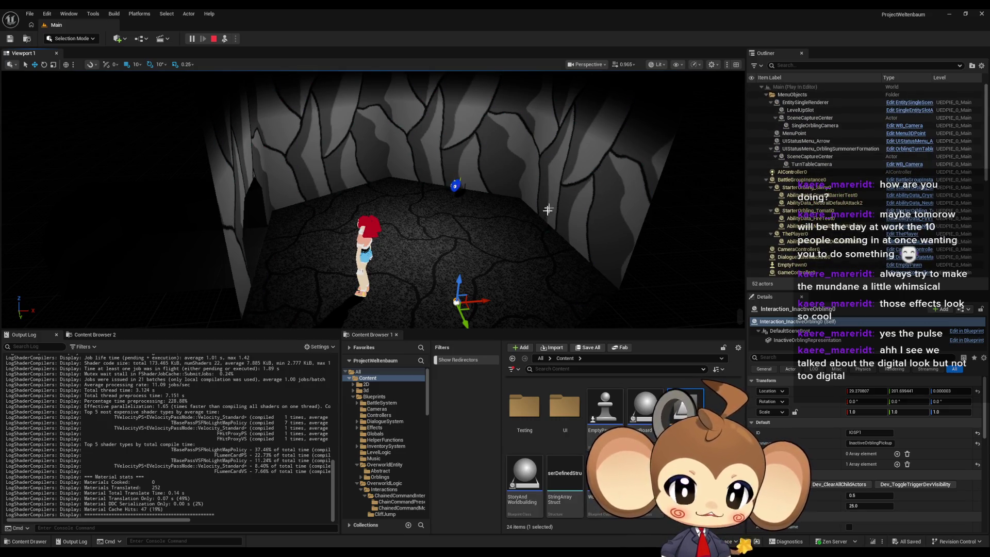
pyautogui.scroll(-2, 858, 199)
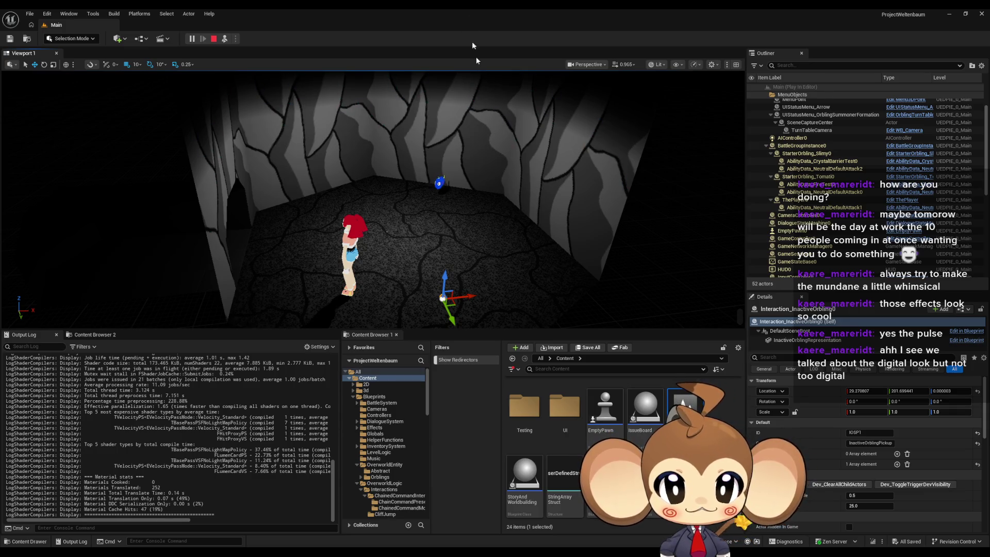
pyautogui.scroll(-5, 869, 216)
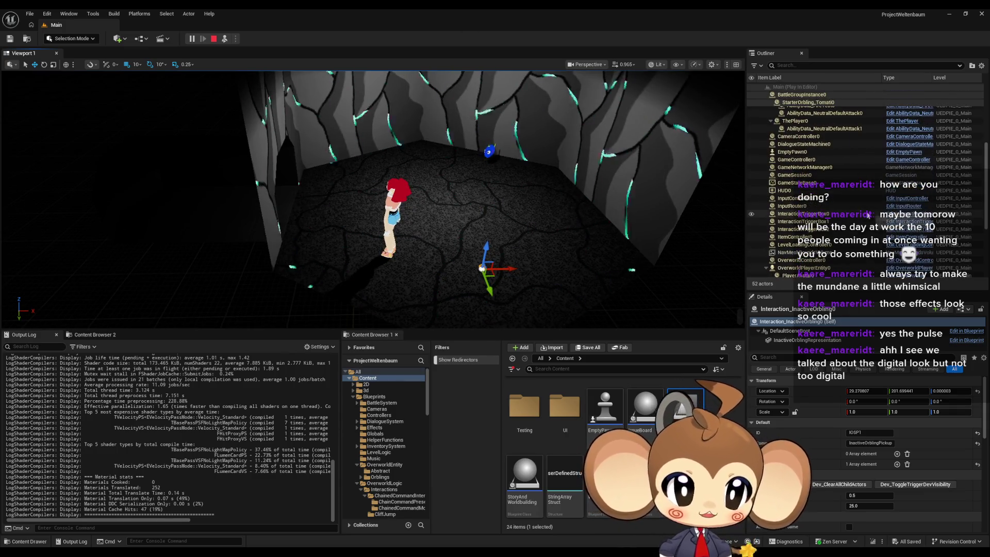
pyautogui.scroll(-3, 869, 216)
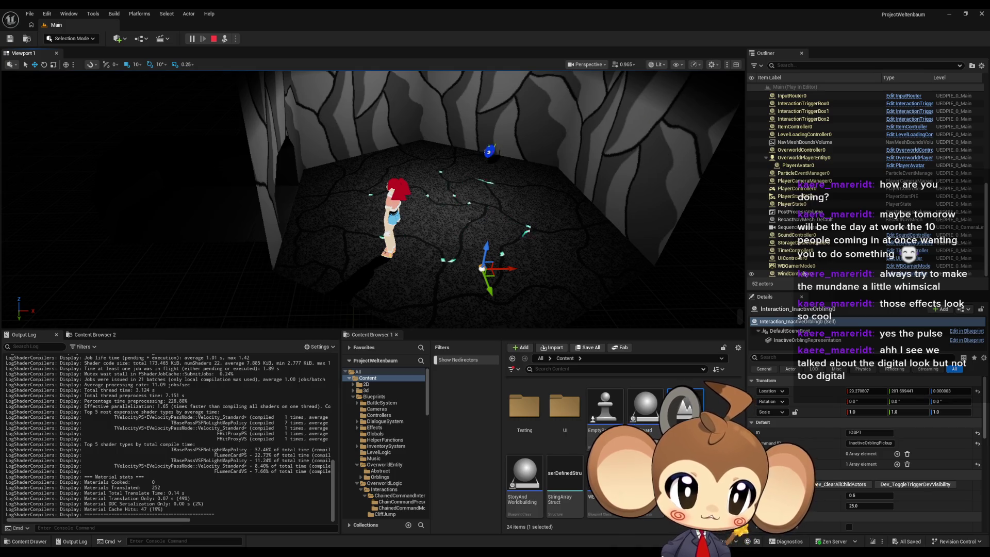
pyautogui.scroll(4, 828, 218)
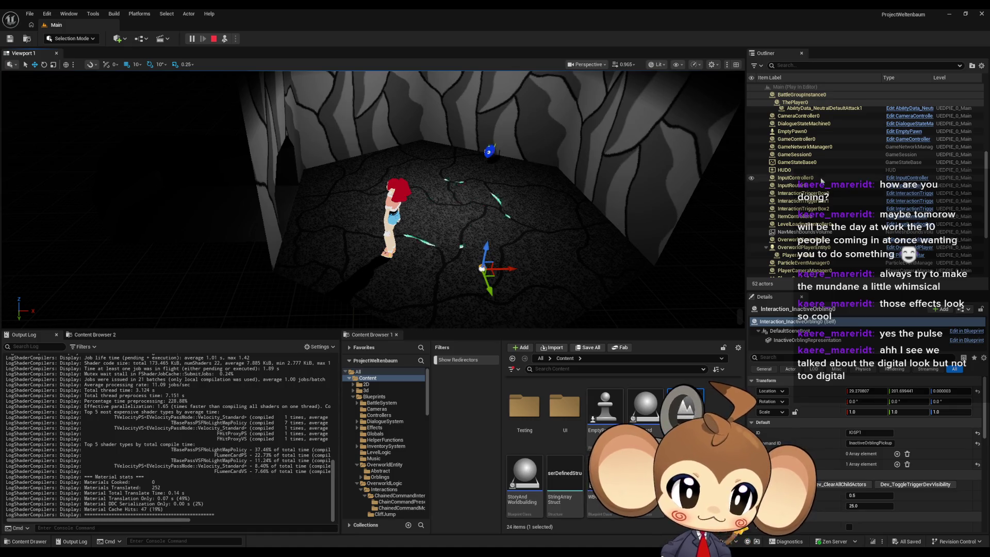
pyautogui.scroll(4, 827, 181)
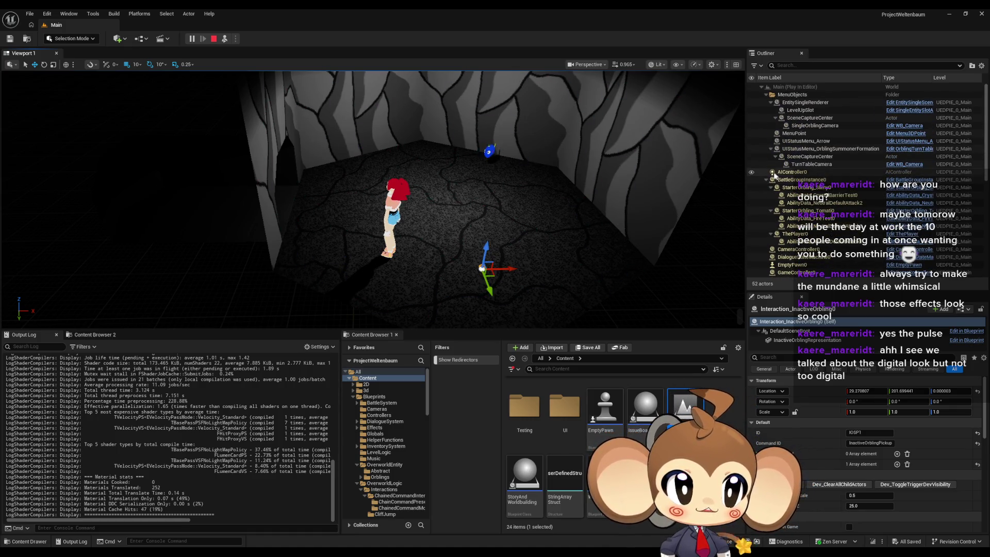
pyautogui.click(766, 95)
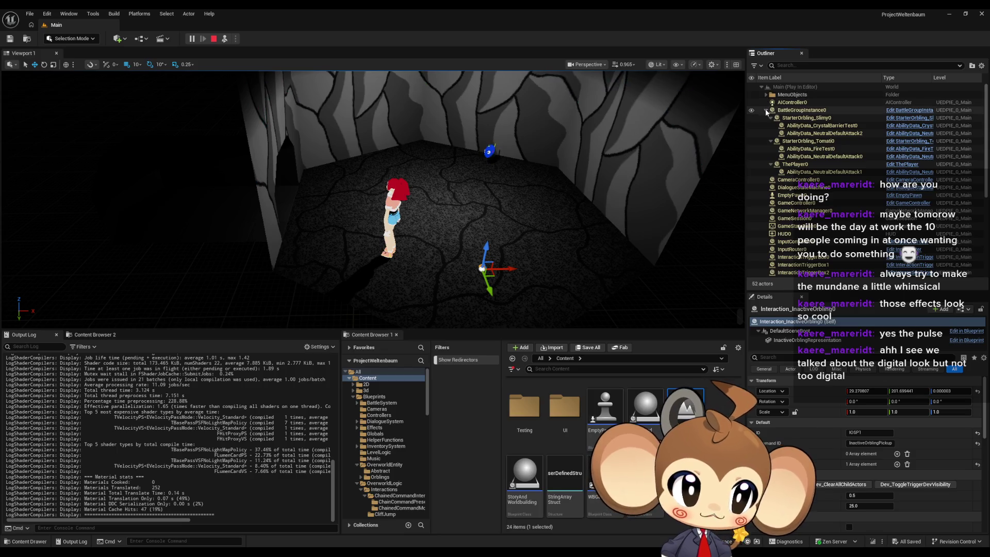
pyautogui.click(766, 111)
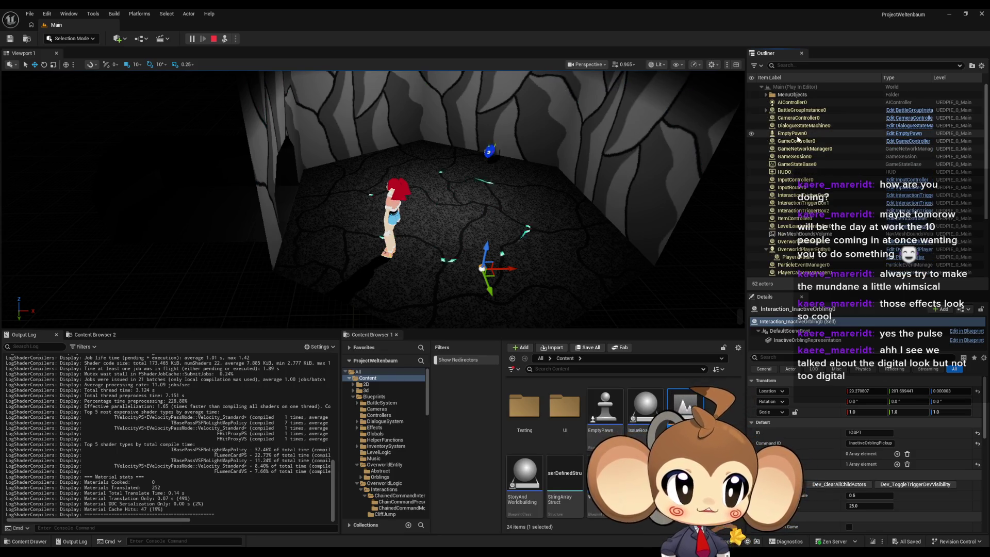
pyautogui.scroll(-2, 820, 149)
pyautogui.click(823, 179)
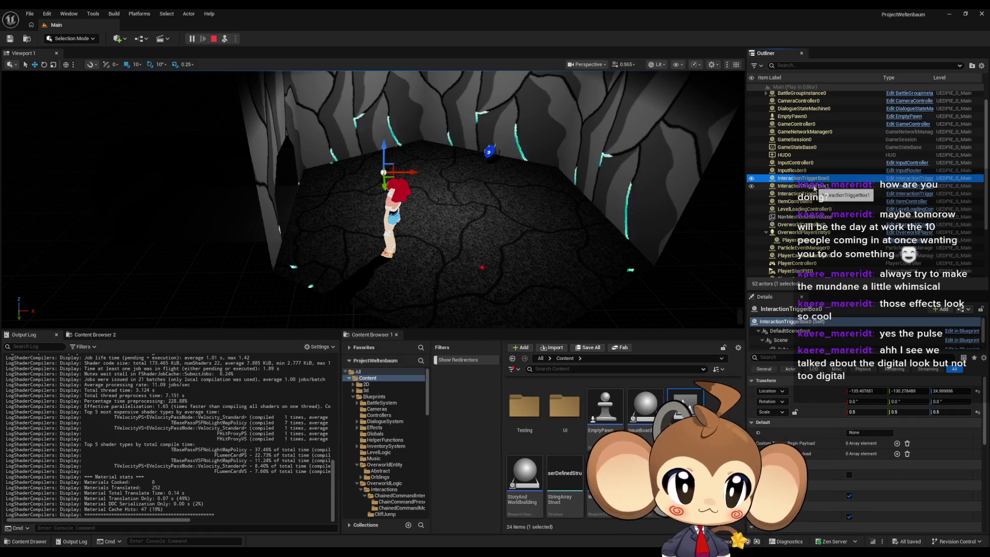
pyautogui.click(814, 187)
pyautogui.doubleClick(805, 178)
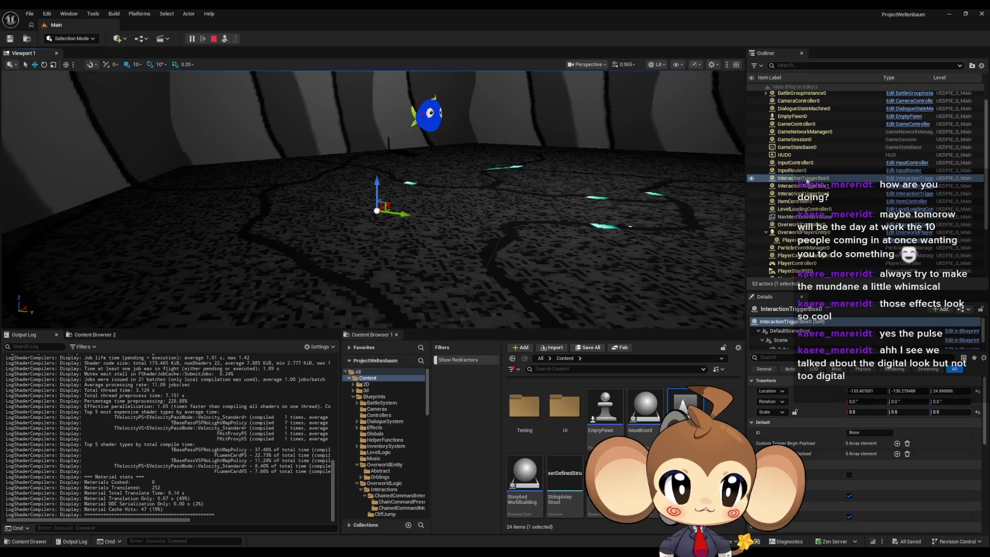
pyautogui.click(799, 188)
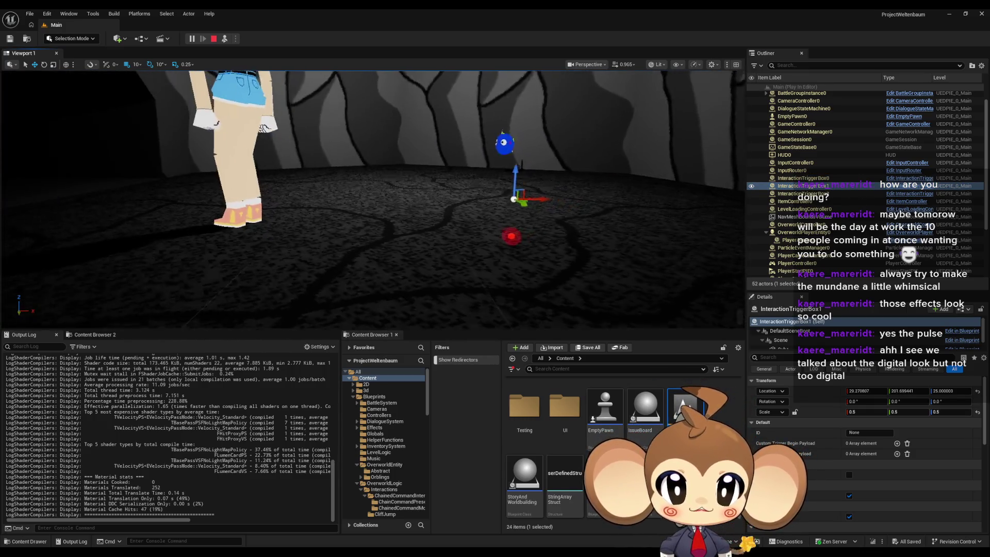
pyautogui.click(799, 193)
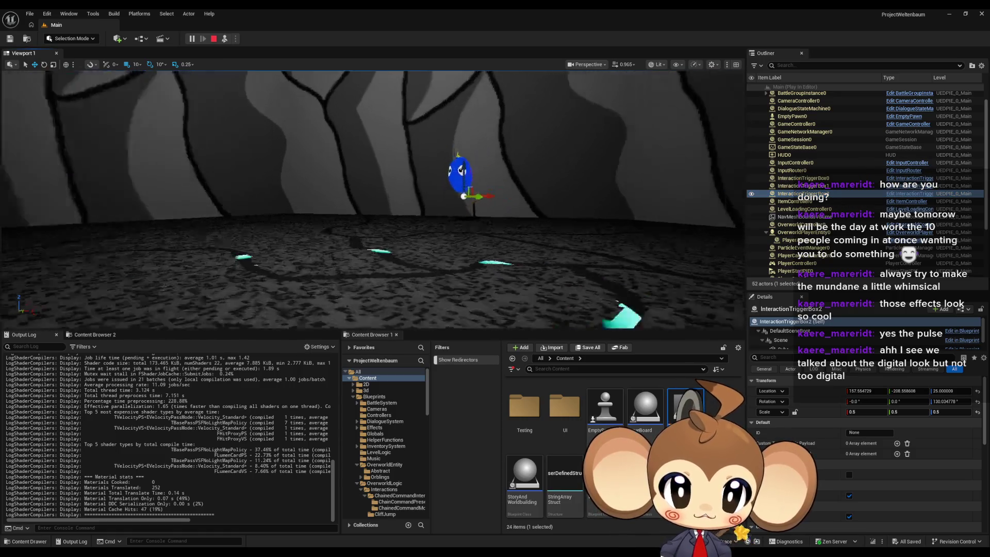
pyautogui.scroll(-3, 802, 198)
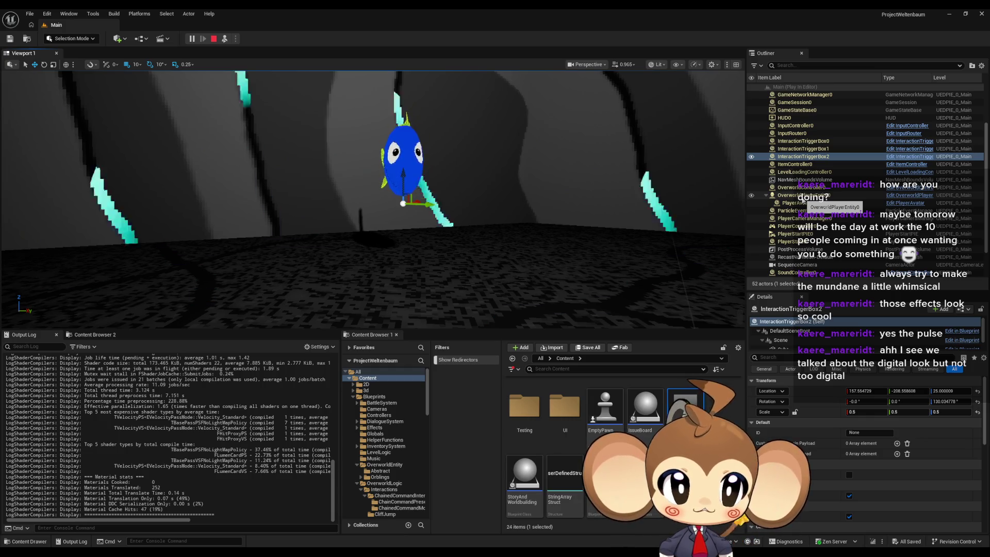
pyautogui.click(804, 196)
pyautogui.scroll(-2, 803, 201)
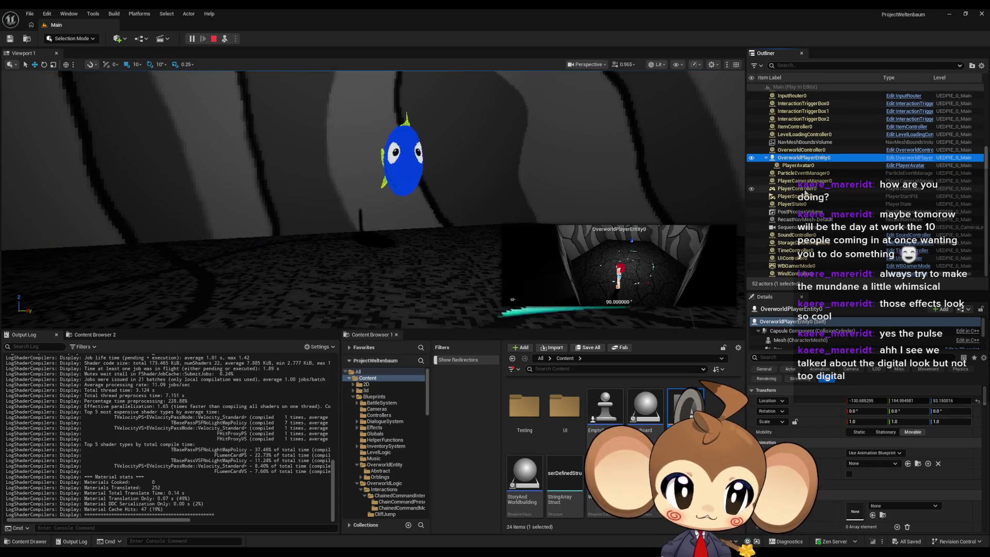
pyautogui.click(403, 160)
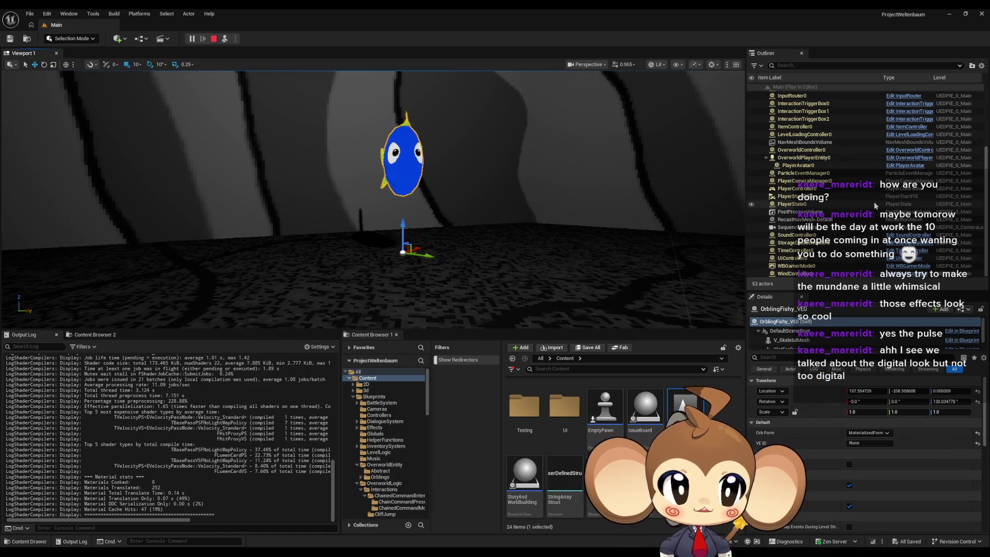
pyautogui.scroll(5, 887, 217)
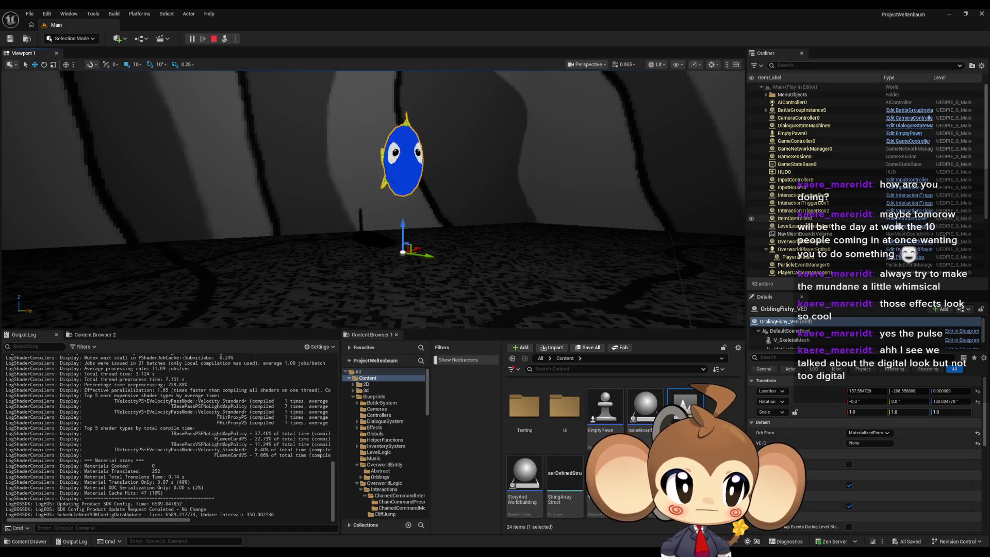
pyautogui.scroll(-4, 908, 217)
pyautogui.scroll(-2, 913, 207)
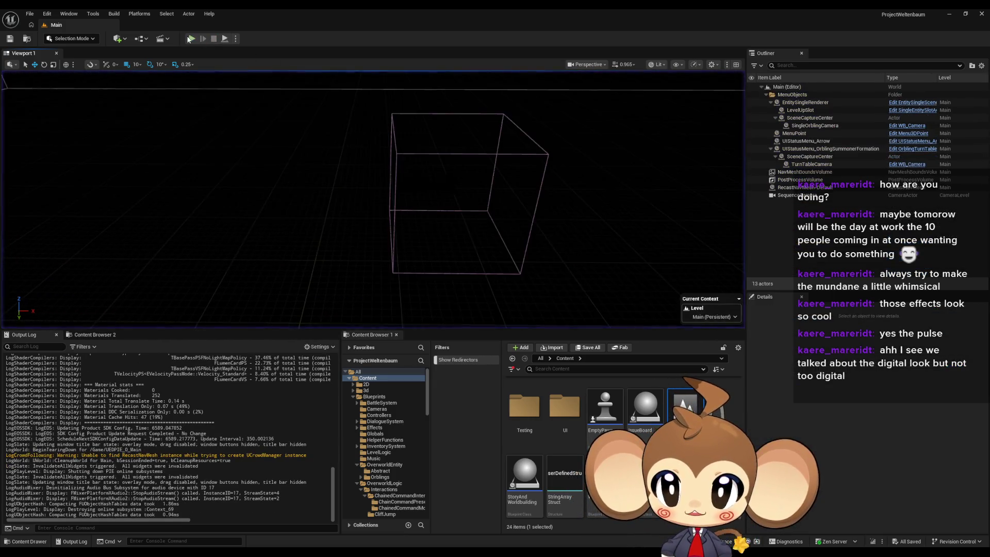
pyautogui.click(189, 39)
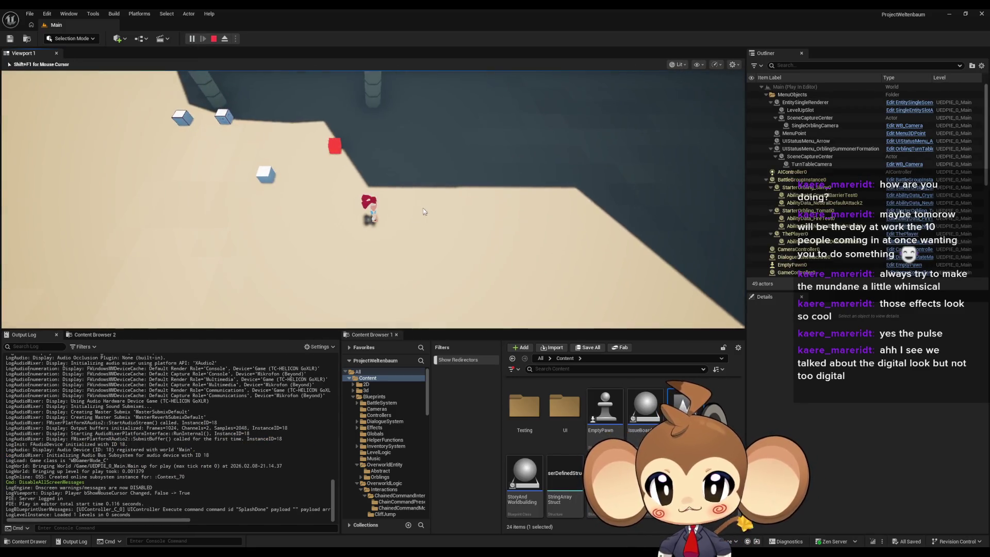
# Run the character from the temple doorway across the island into the cave chamber
pyautogui.press('w')
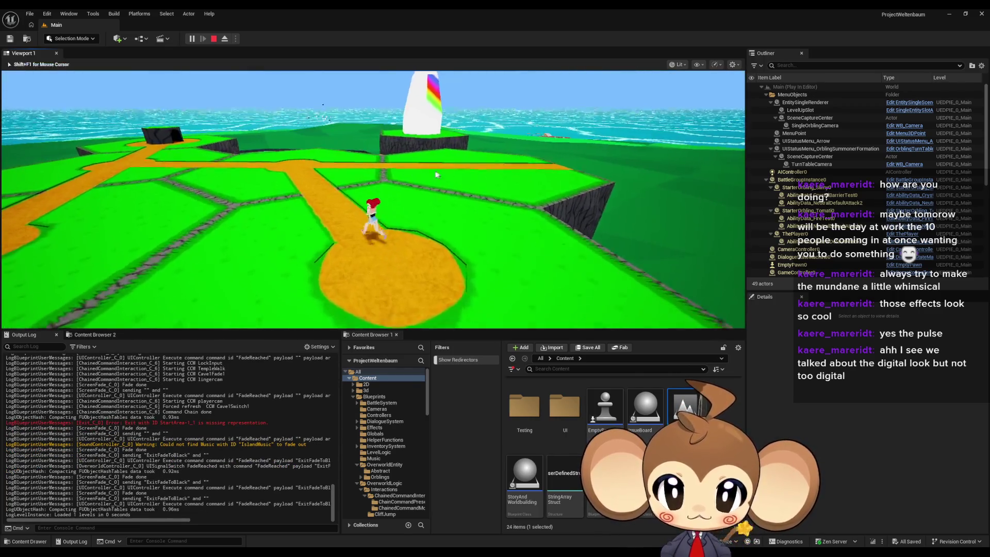
pyautogui.click(418, 164)
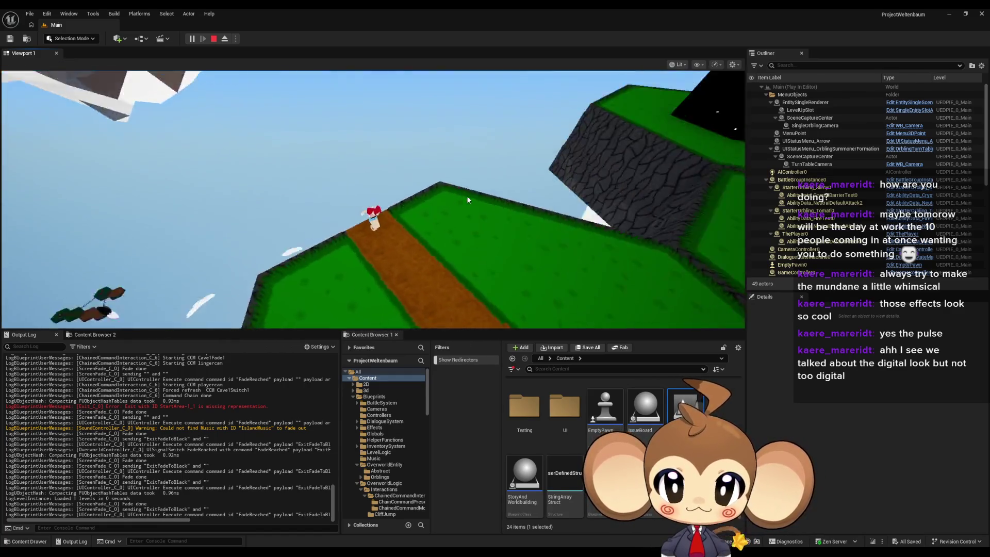
pyautogui.click(446, 193)
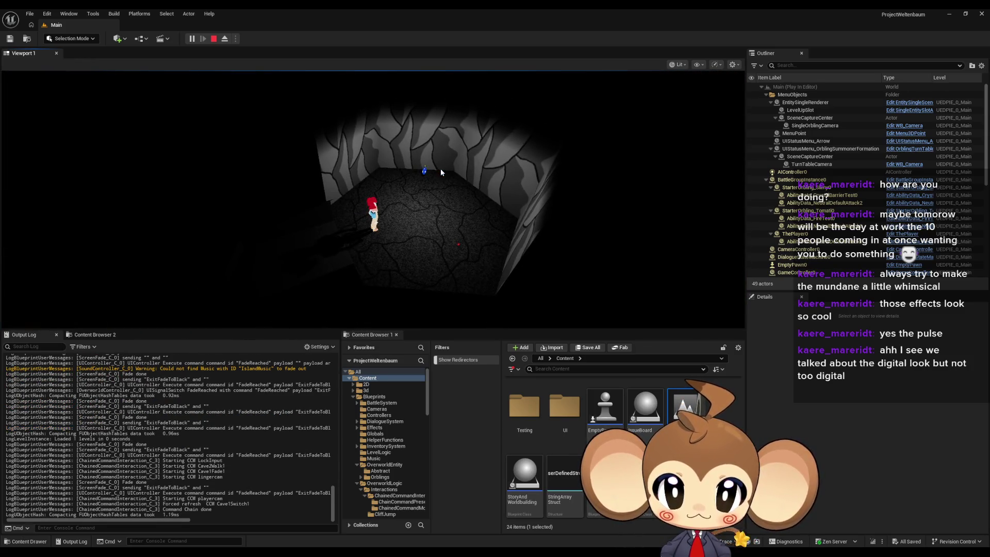
# Eject to inspect Interaction_InactiveOrbling0, then possess the player again
pyautogui.click(225, 39)
pyautogui.click(512, 272)
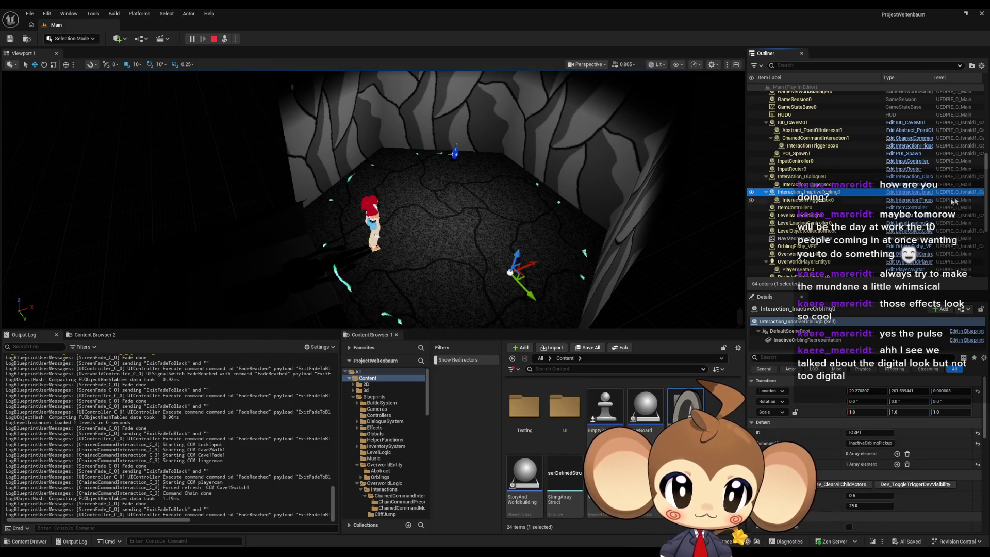
pyautogui.click(224, 38)
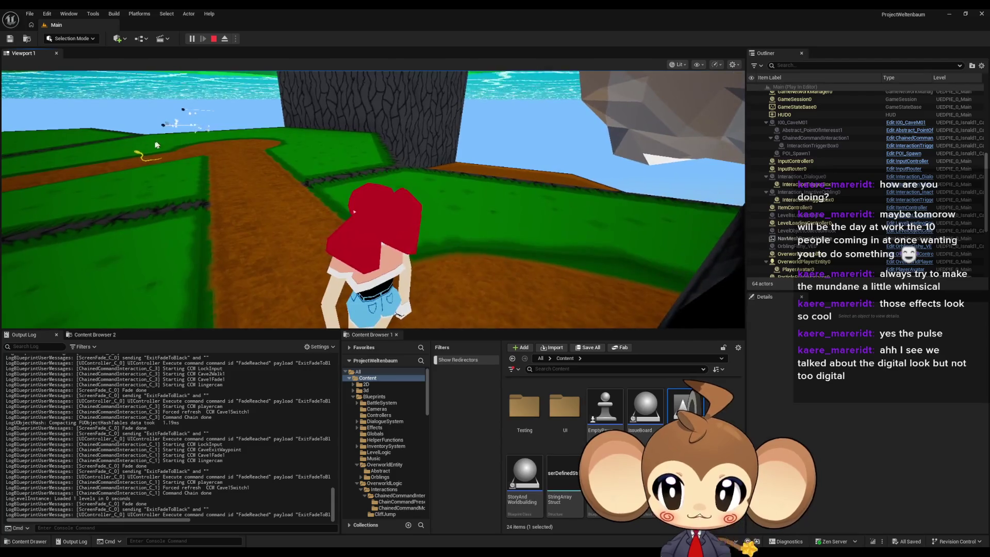
# Eject again, toggle pause, inspect the red tomato orbling, then possess the player
pyautogui.click(224, 39)
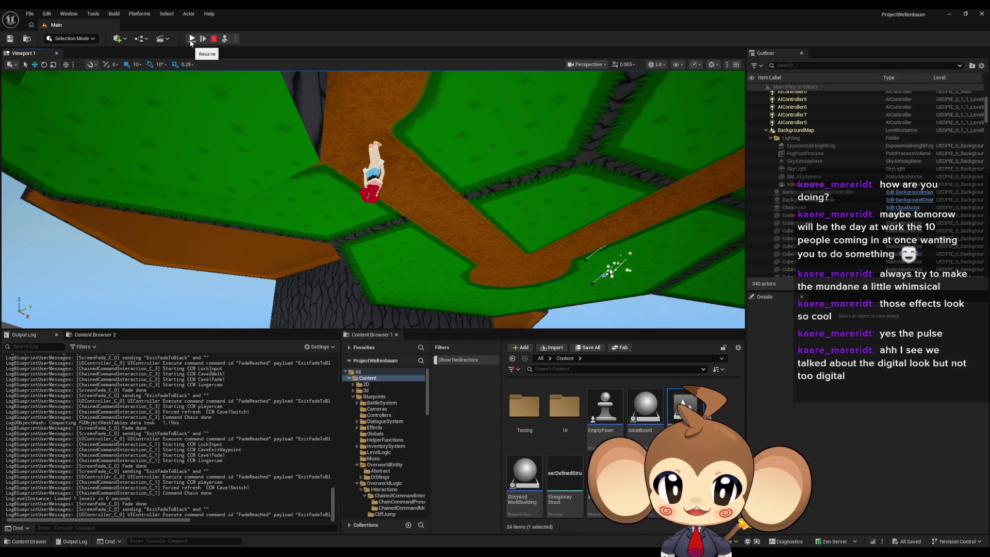
pyautogui.click(191, 40)
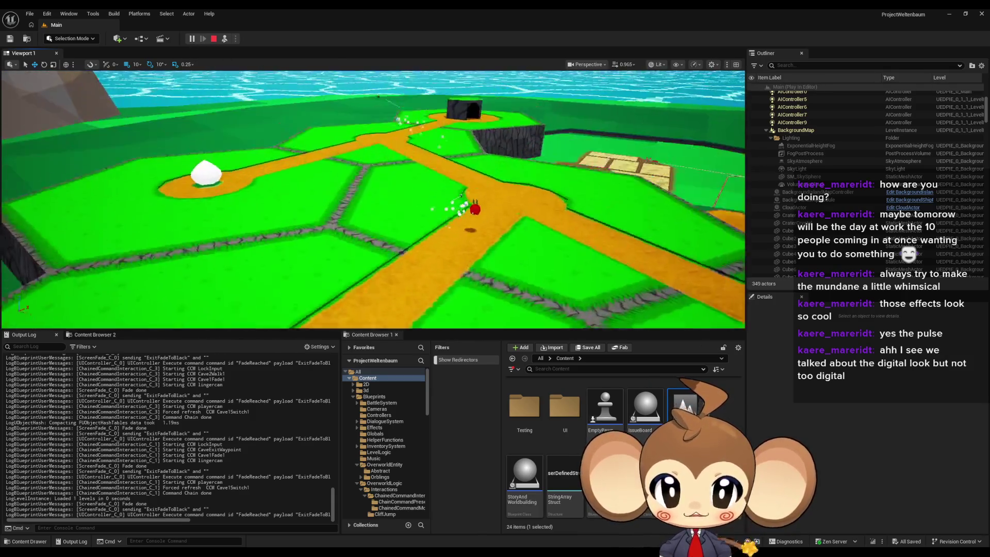
pyautogui.click(191, 39)
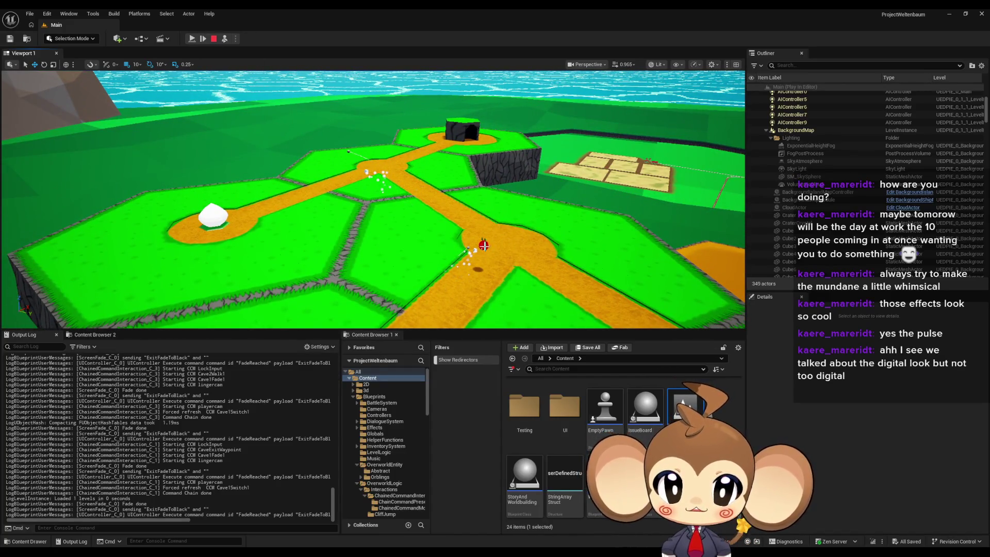
pyautogui.click(484, 245)
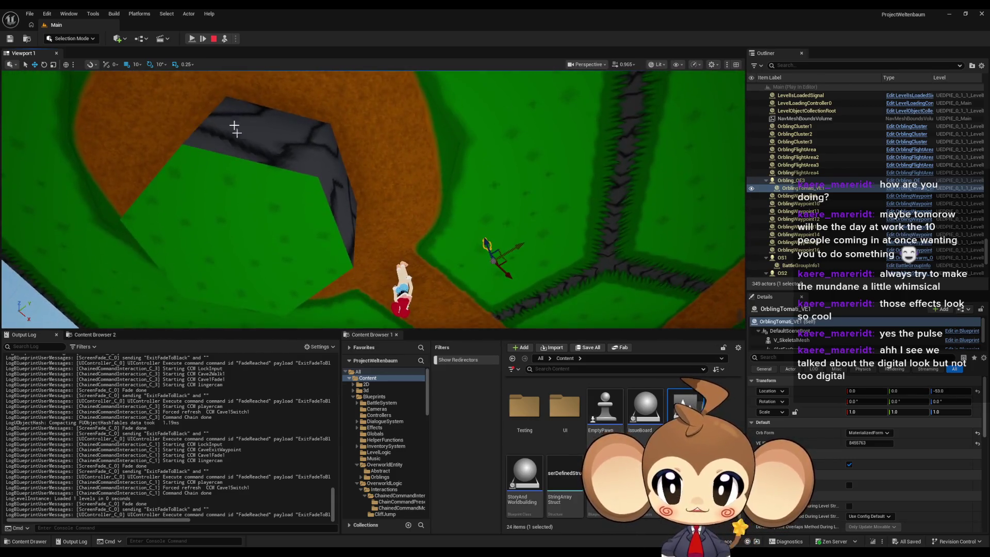
pyautogui.click(225, 39)
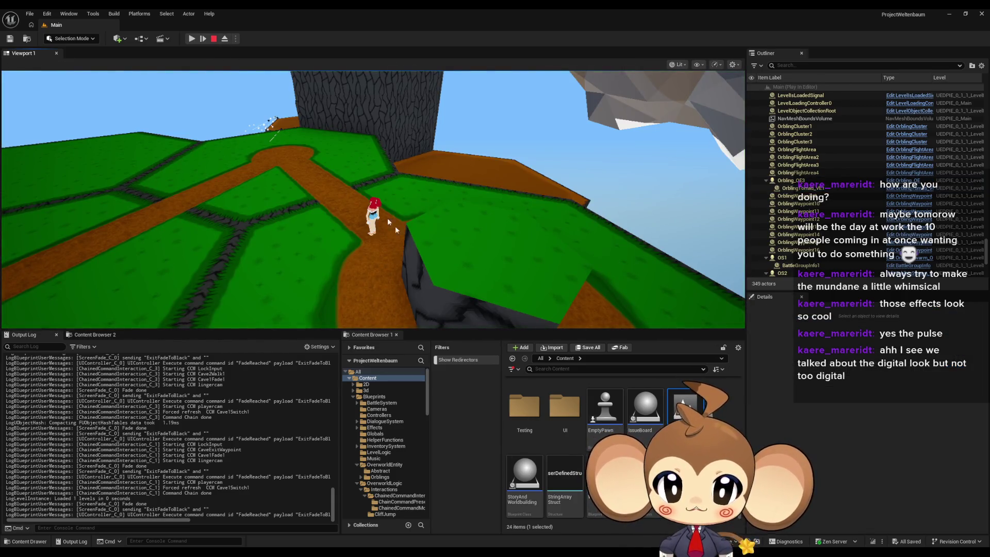
# Resume, walk back into the cave, and eject to inspect Interaction_InactiveOrbling0
pyautogui.click(196, 36)
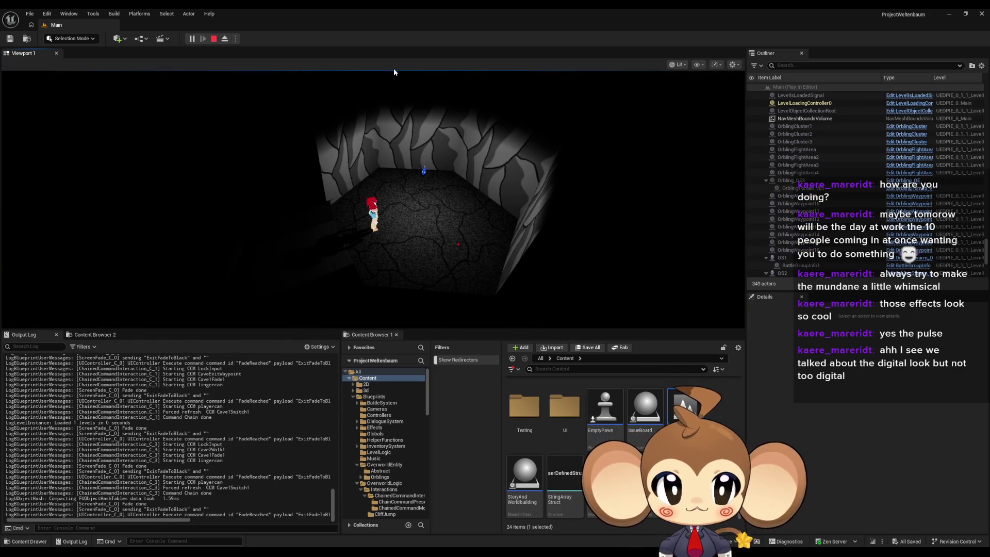
pyautogui.click(224, 38)
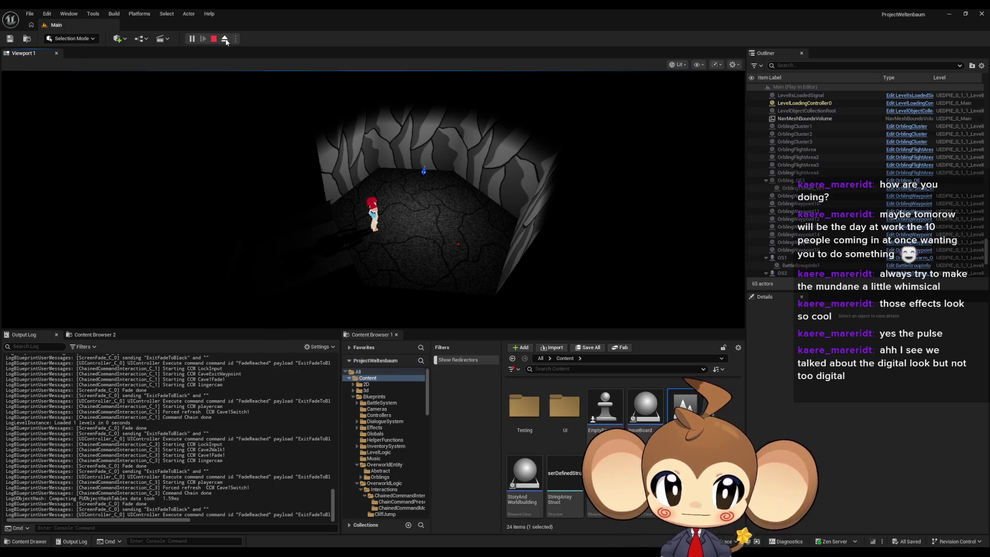
pyautogui.click(511, 272)
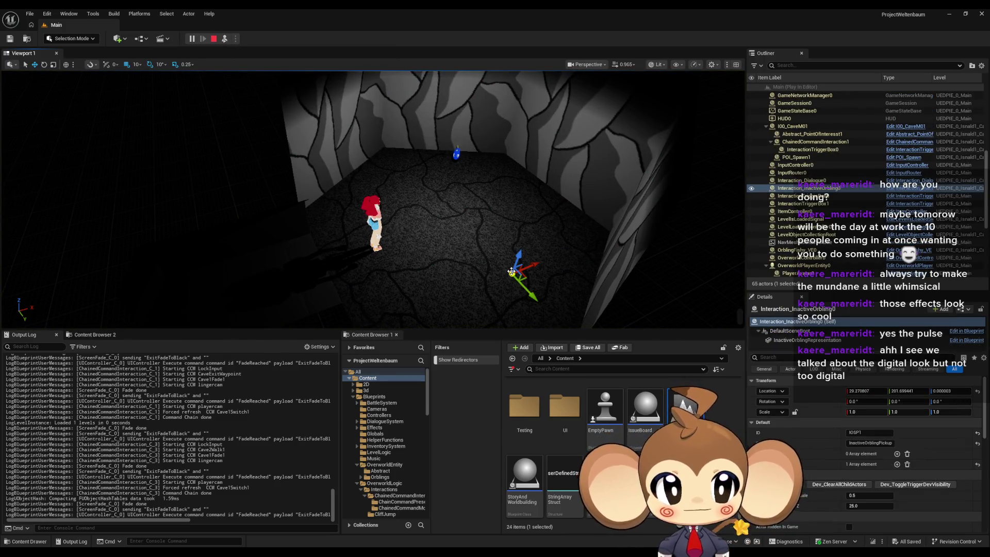
# Inspect the dialogue interaction, InteractionTriggerBox0 and the inactive orbling's trigger box reference
pyautogui.moveTo(479, 295)
pyautogui.mouseDown()
pyautogui.moveTo(551, 287)
pyautogui.moveTo(560, 232)
pyautogui.mouseUp()
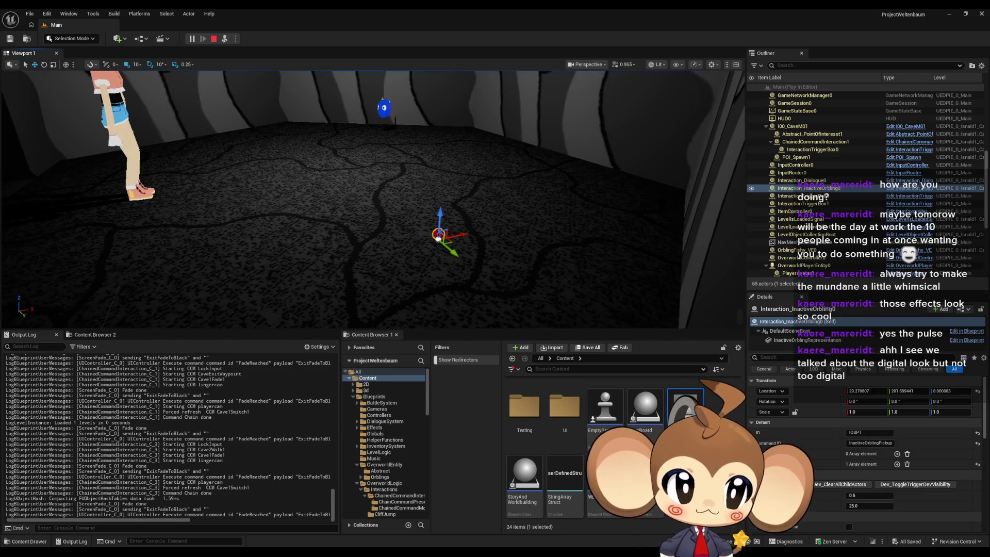
pyautogui.moveTo(473, 269); pyautogui.dragTo(473, 285)
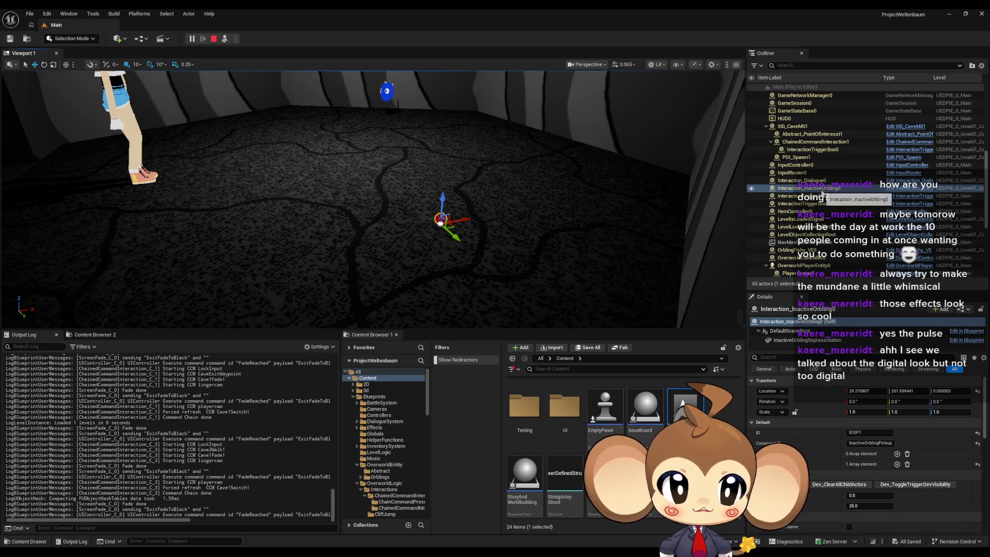
pyautogui.click(844, 189)
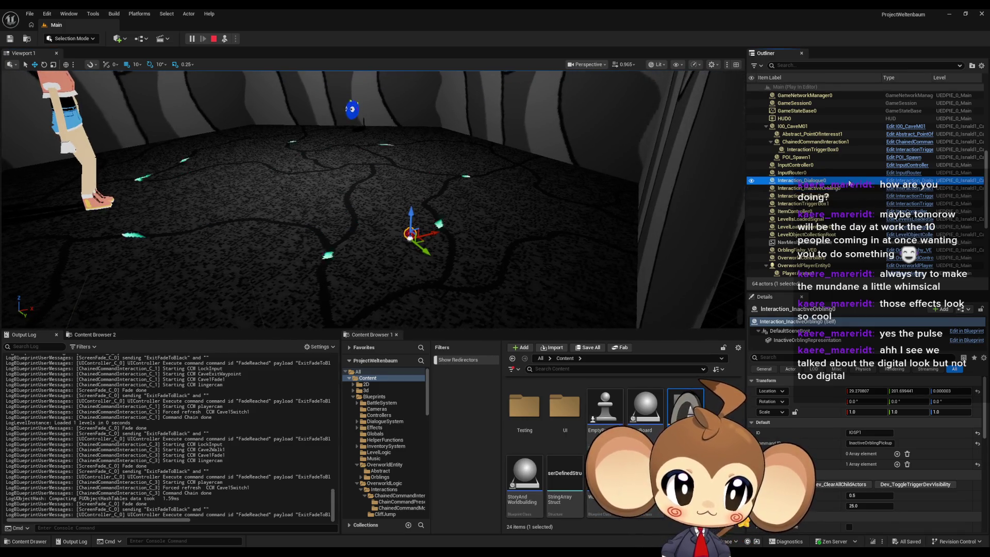
pyautogui.scroll(-5, 849, 192)
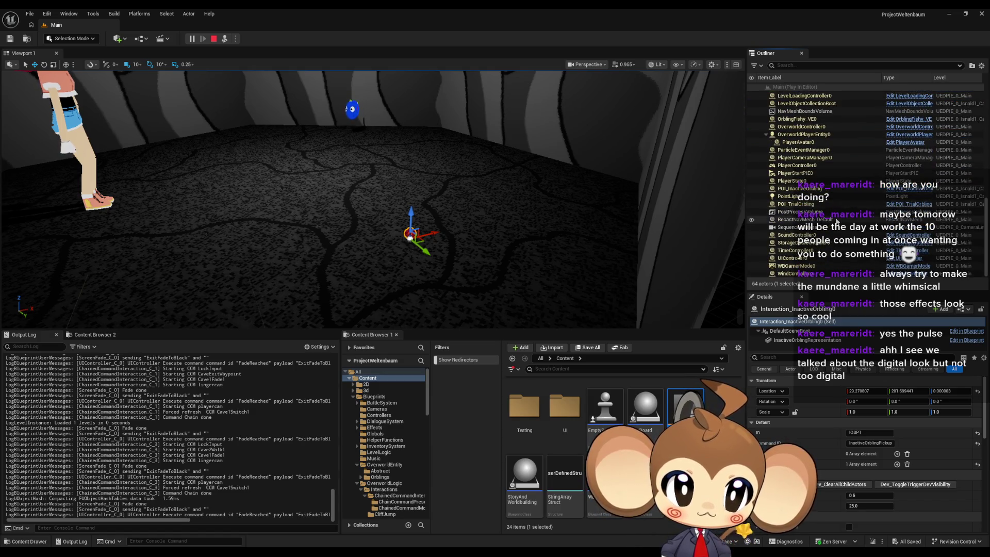
pyautogui.scroll(4, 834, 222)
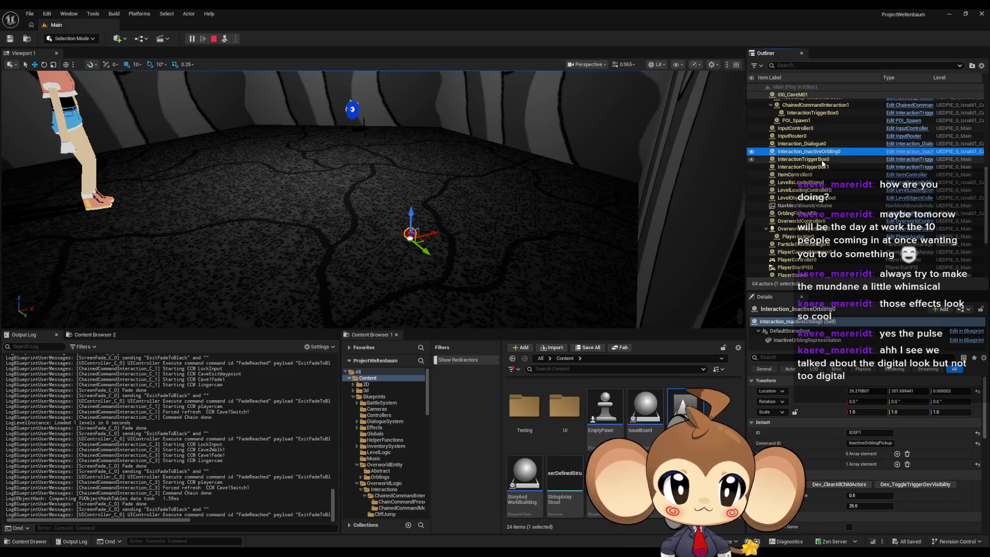
pyautogui.click(823, 160)
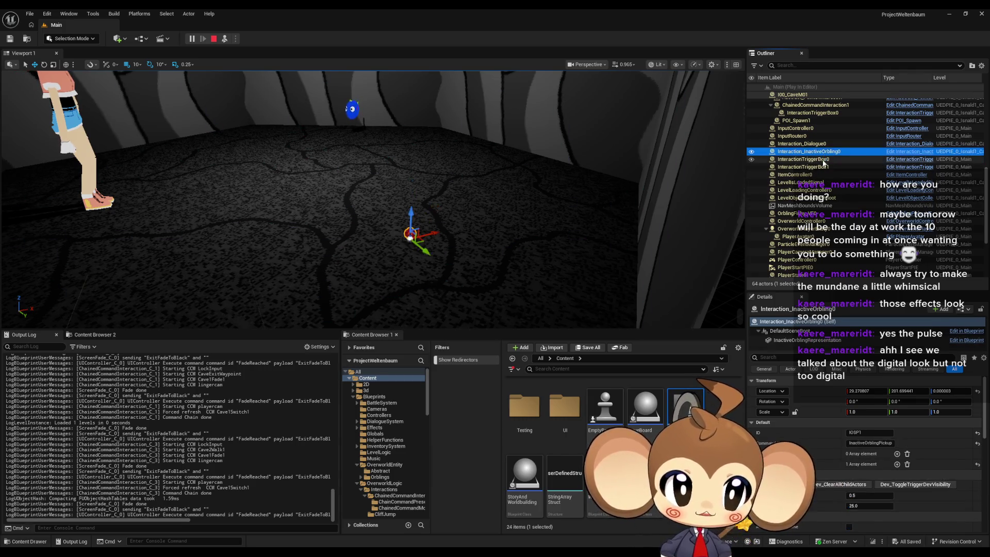
pyautogui.click(823, 152)
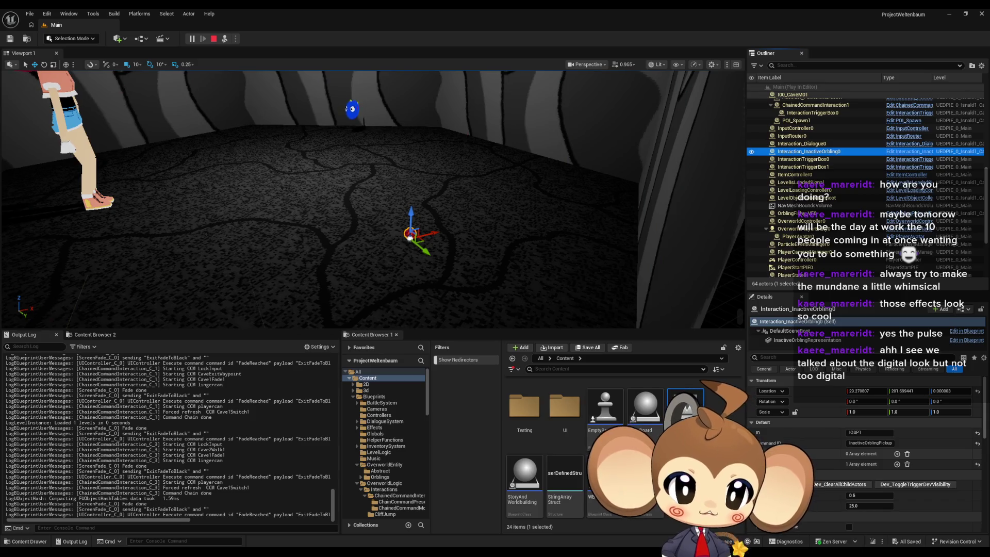
pyautogui.click(758, 464)
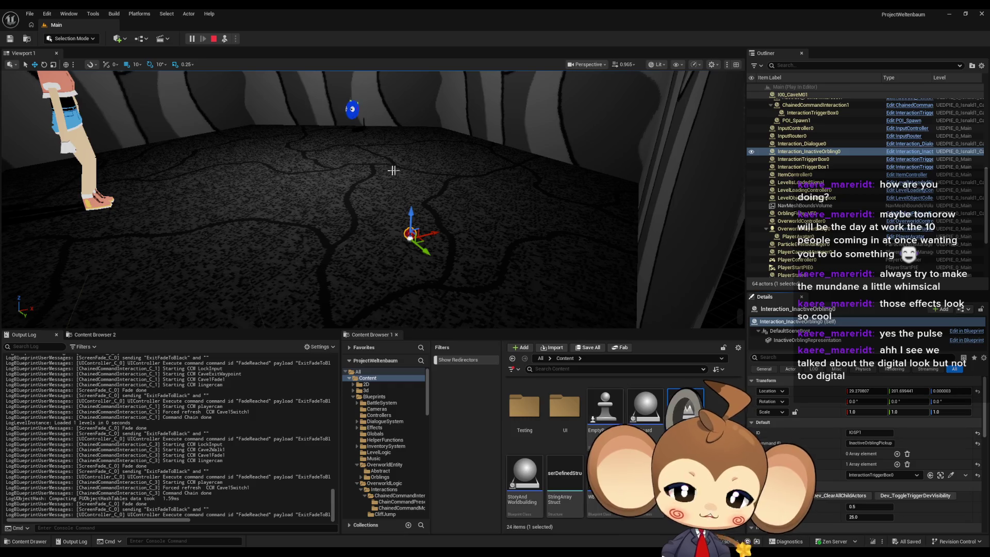
# Possess the player briefly, then eject and inspect OrblingFishy_VE0
pyautogui.press('F8')
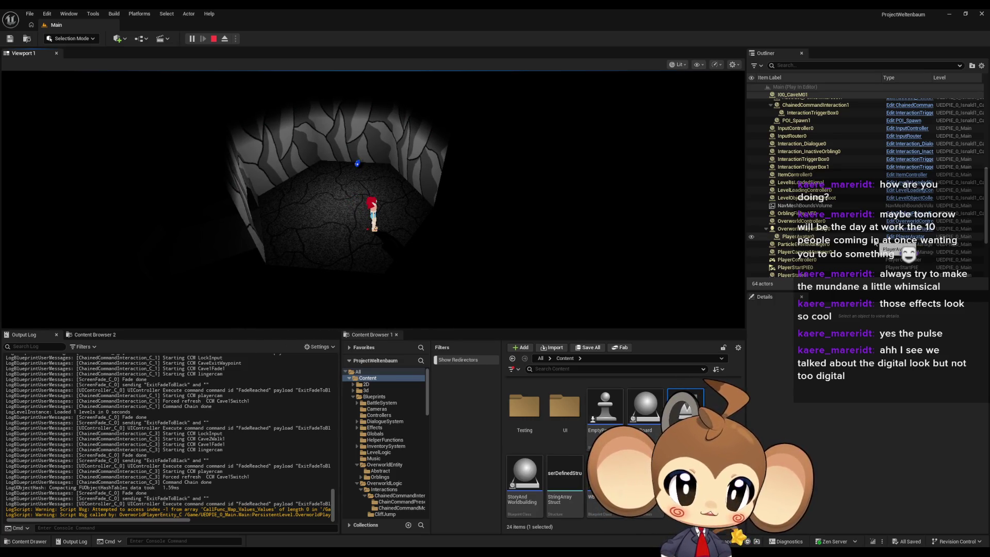
pyautogui.scroll(-4, 875, 243)
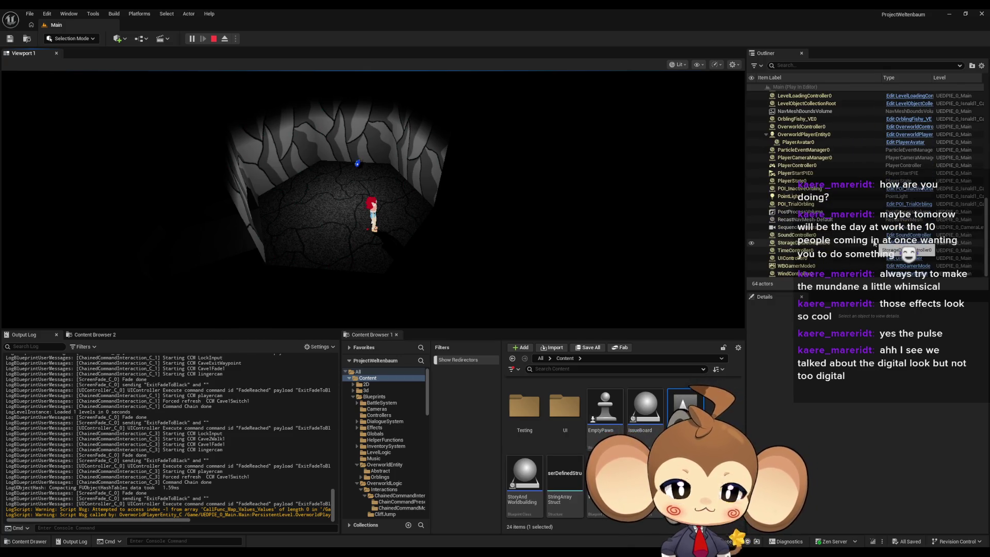
pyautogui.scroll(4, 875, 243)
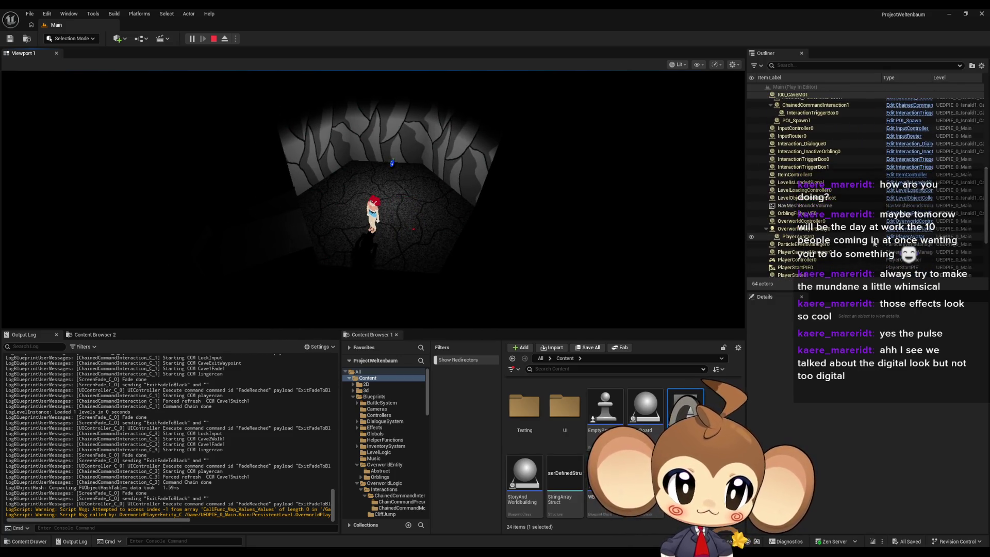
pyautogui.click(225, 39)
pyautogui.click(403, 141)
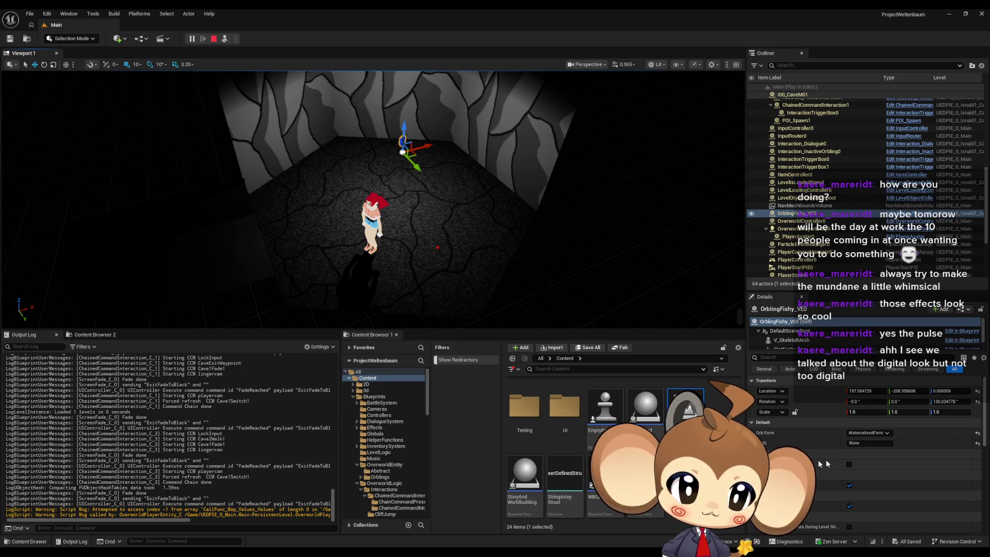
pyautogui.scroll(-4, 828, 225)
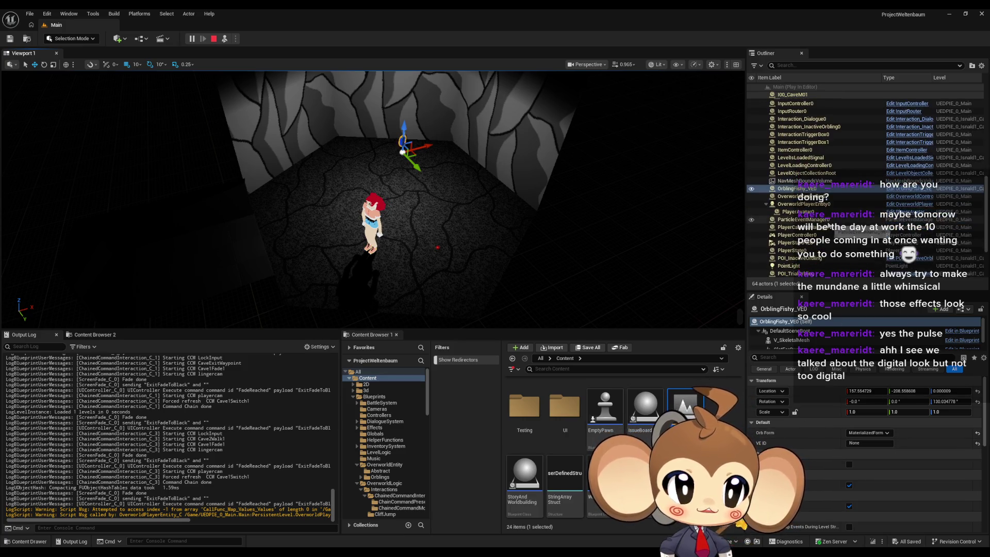
pyautogui.scroll(5, 825, 226)
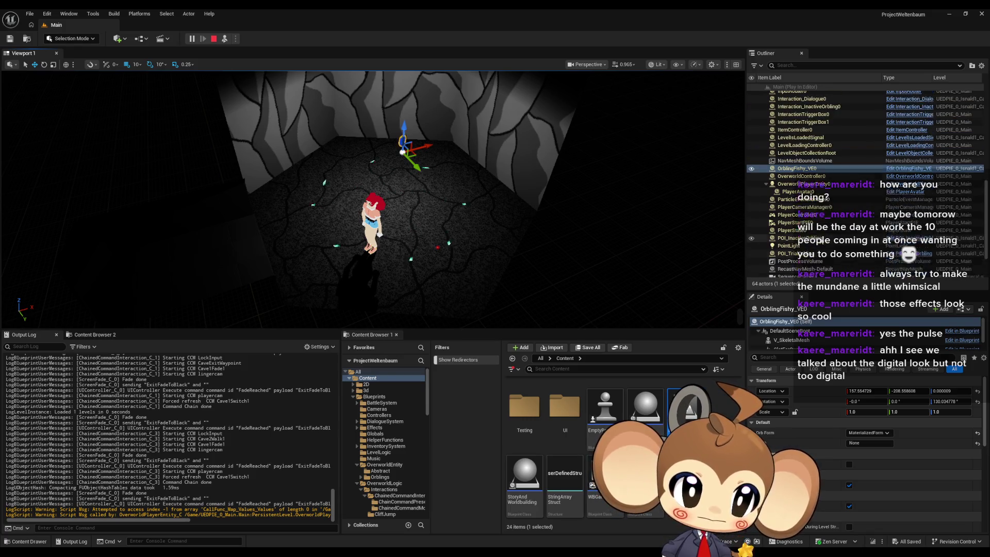
# Compare the inactive orbling and dialogue interactions and their trigger boxes, then restart play
pyautogui.click(823, 182)
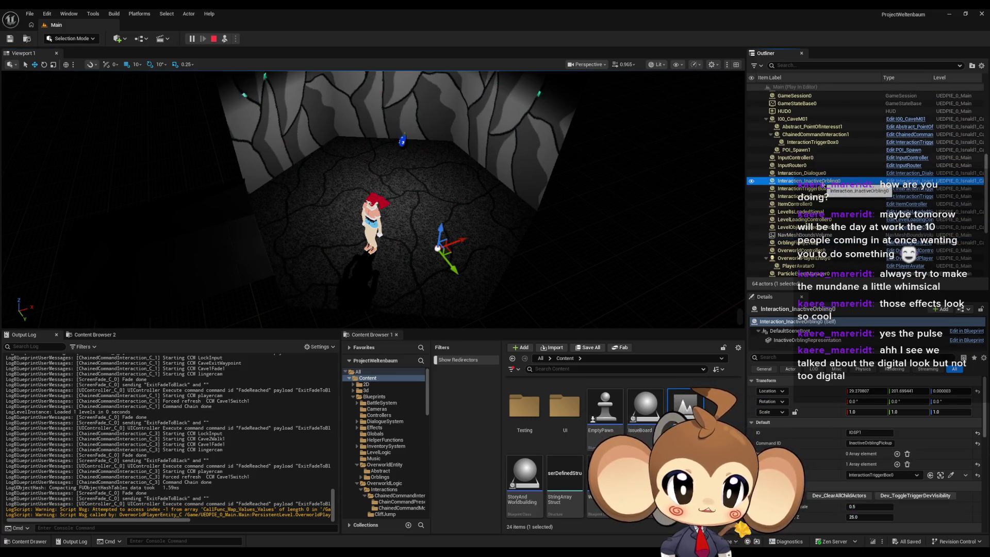
pyautogui.click(824, 174)
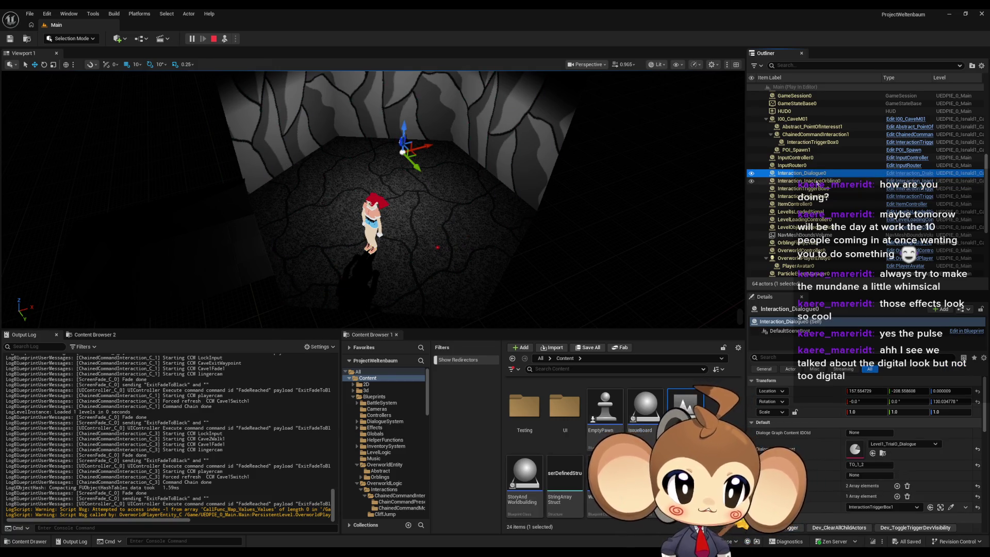
pyautogui.click(824, 181)
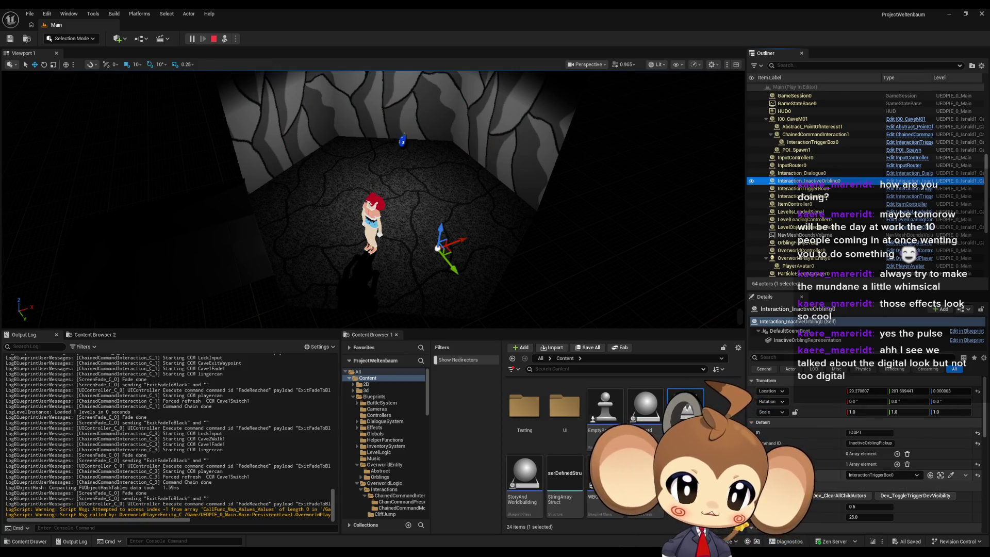
pyautogui.click(817, 174)
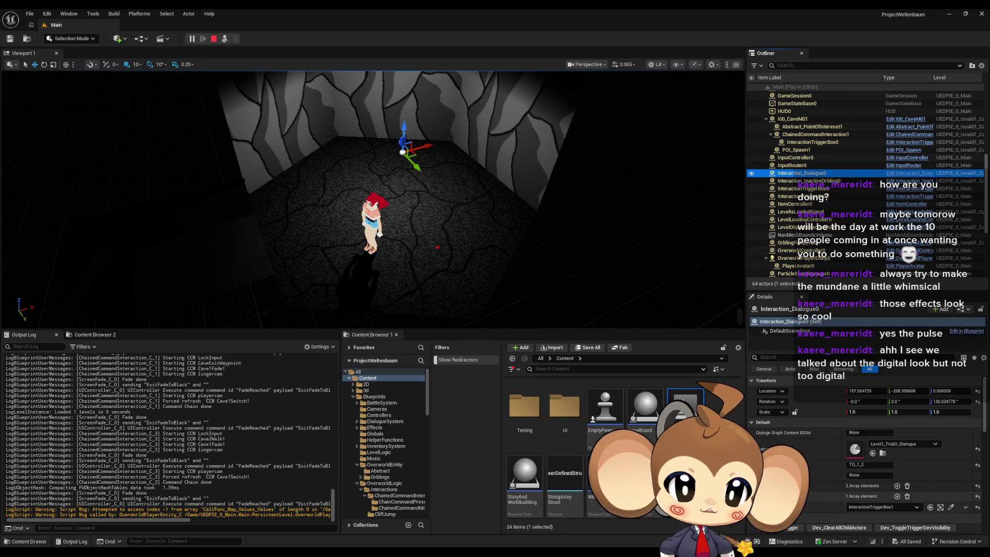
pyautogui.click(940, 508)
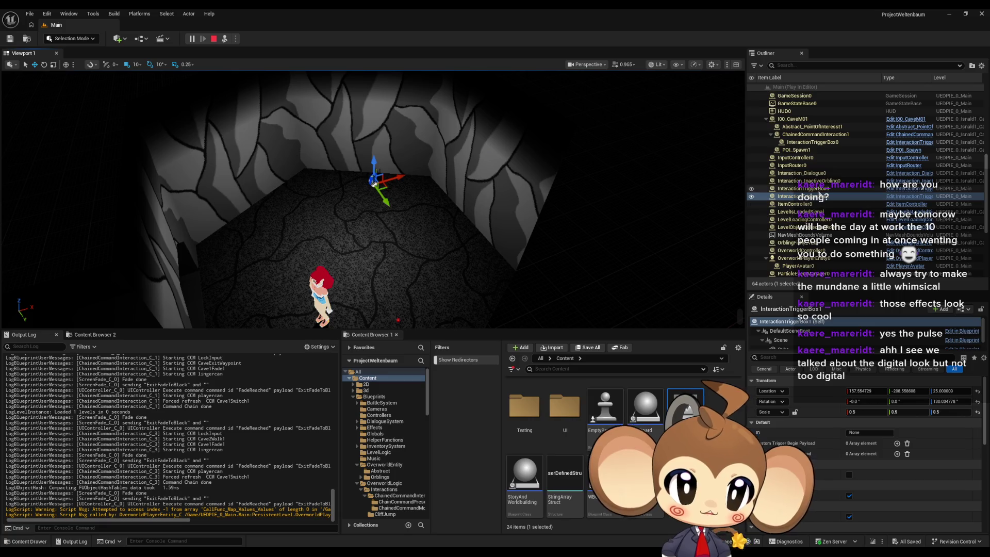
pyautogui.click(823, 188)
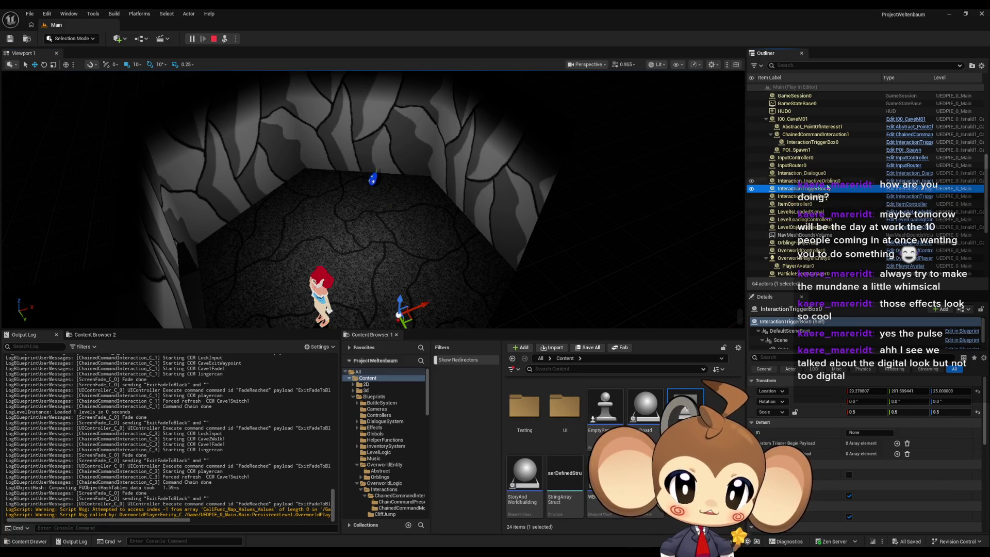
pyautogui.press('Up')
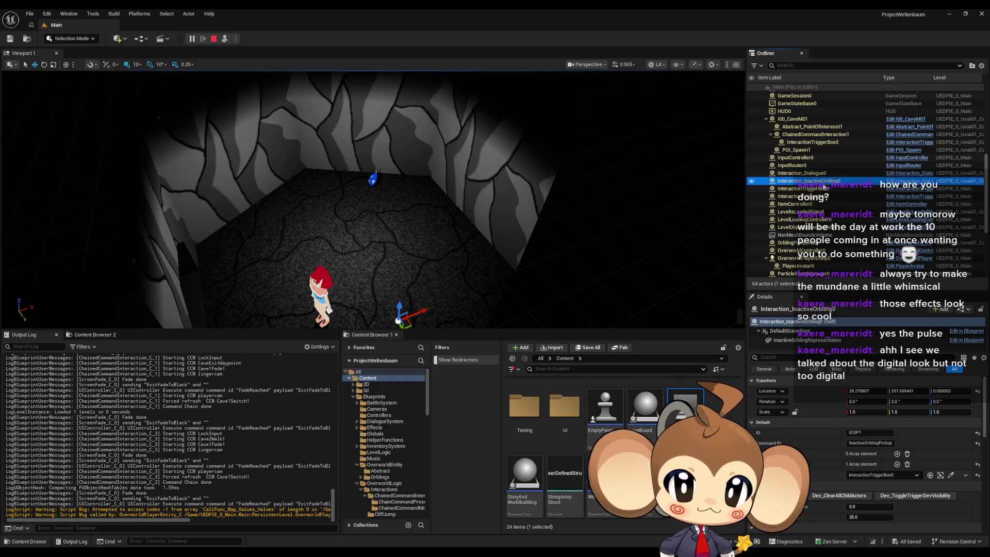
pyautogui.press('Up')
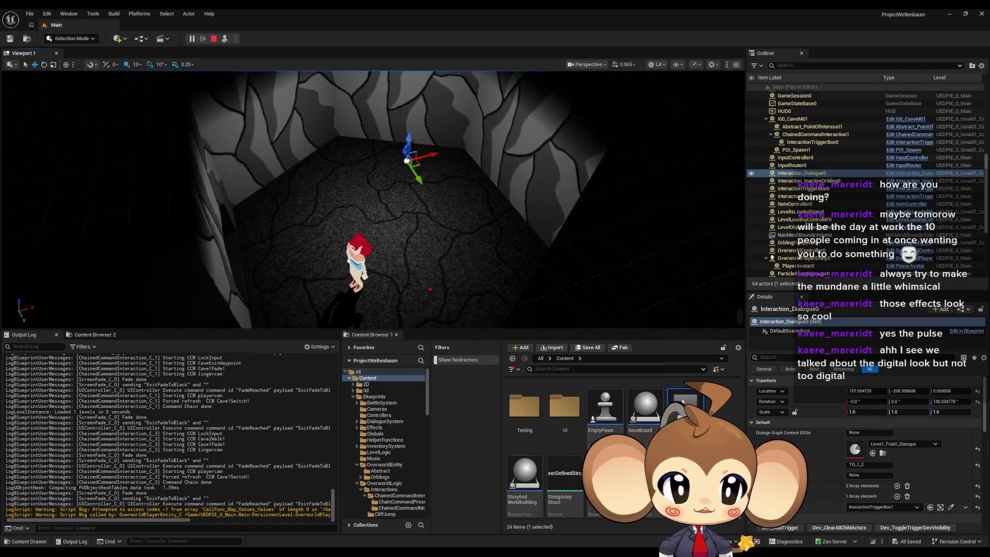
pyautogui.click(210, 39)
pyautogui.click(192, 39)
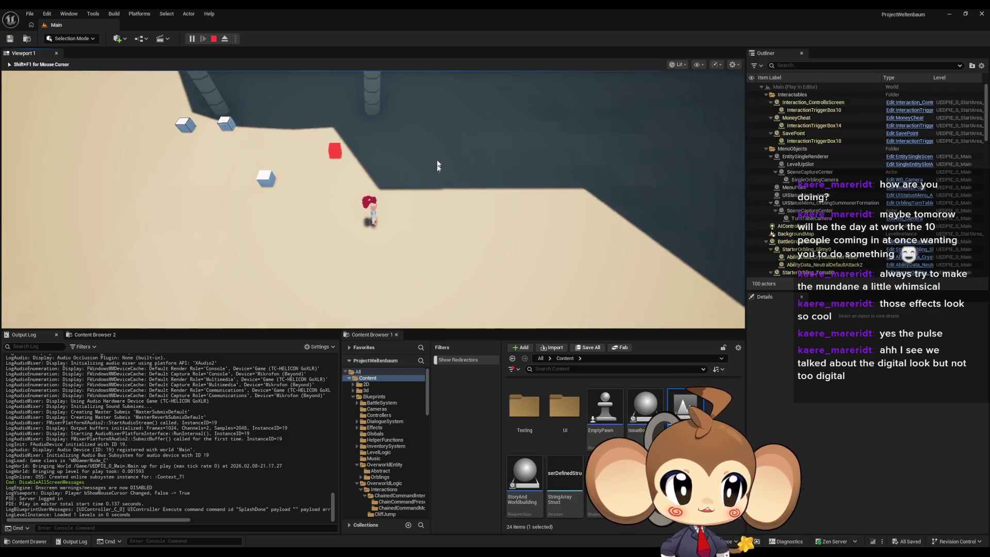
# Run the character up the path into the cave and pick up the TestHealingItem
pyautogui.press('w')
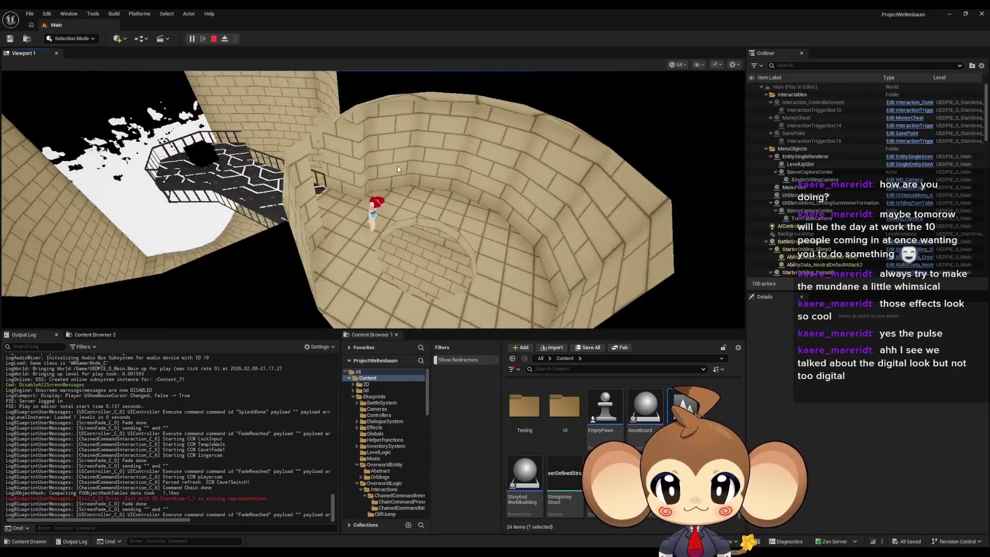
pyautogui.click(397, 169)
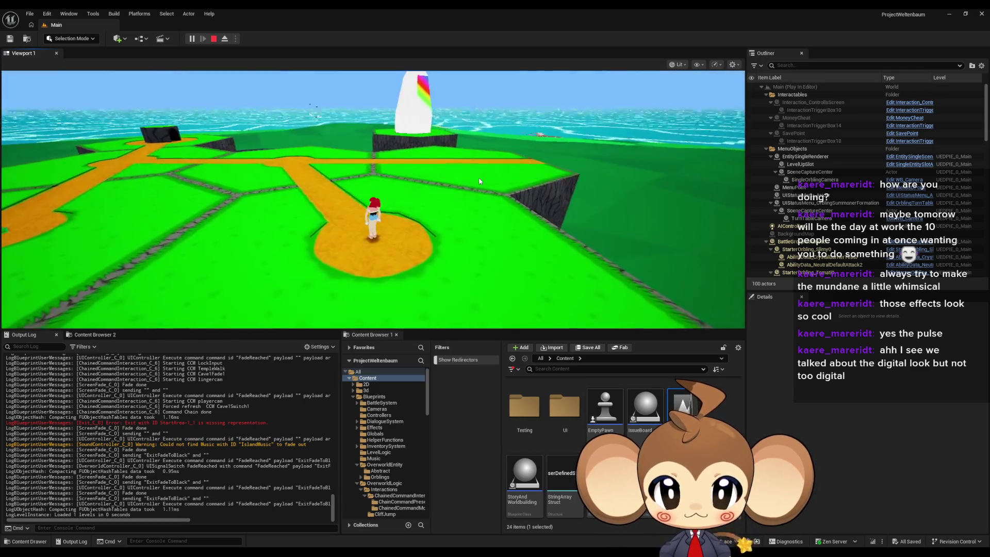
pyautogui.press('w')
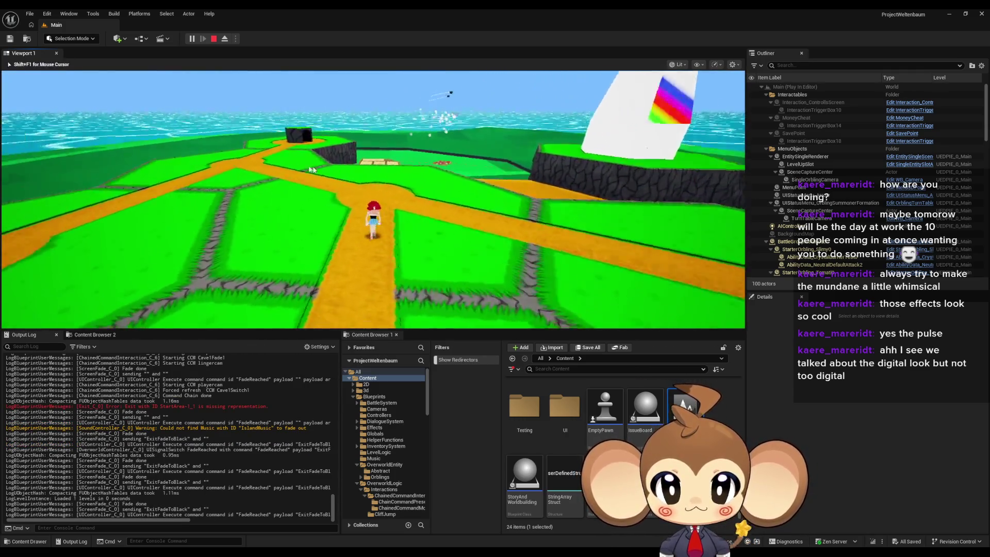
pyautogui.press('w')
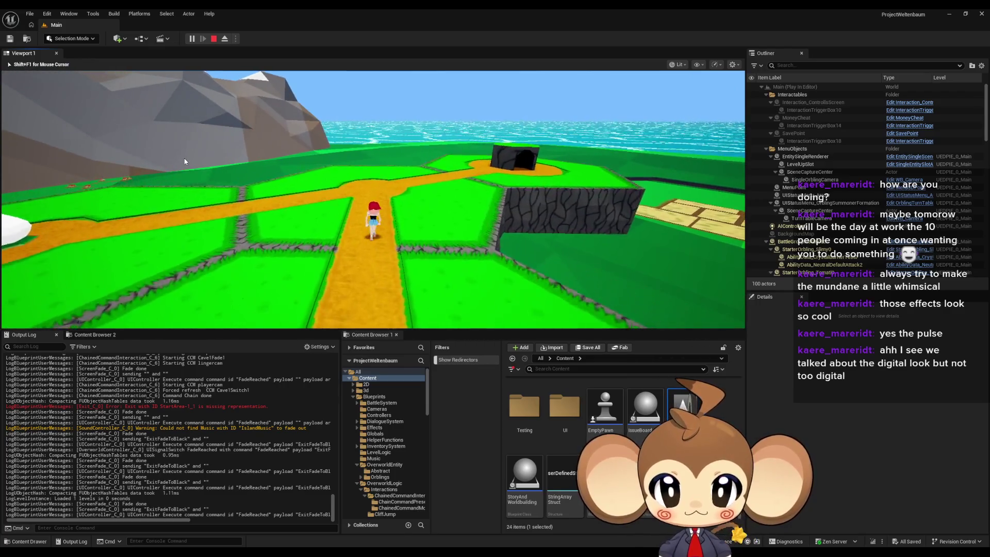
pyautogui.press('w')
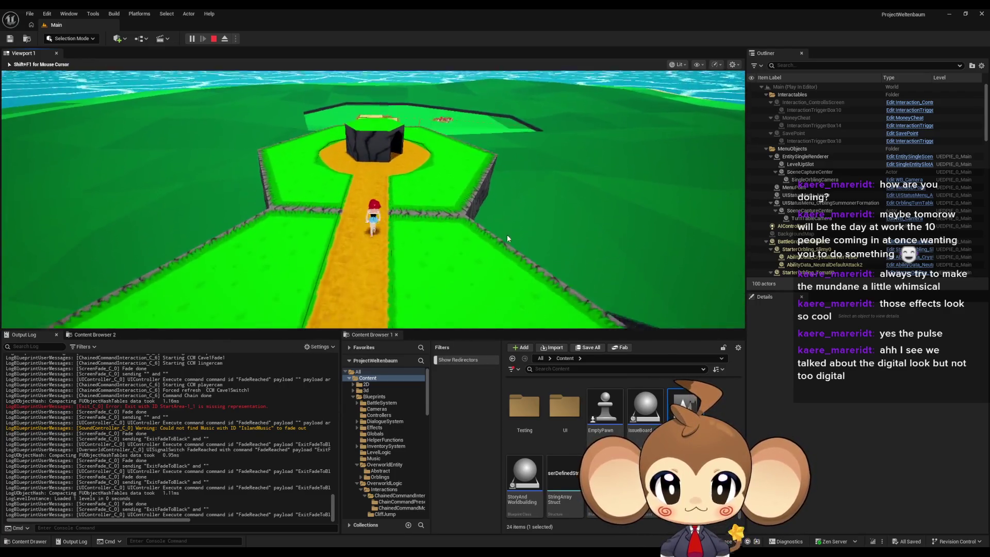
pyautogui.press('w')
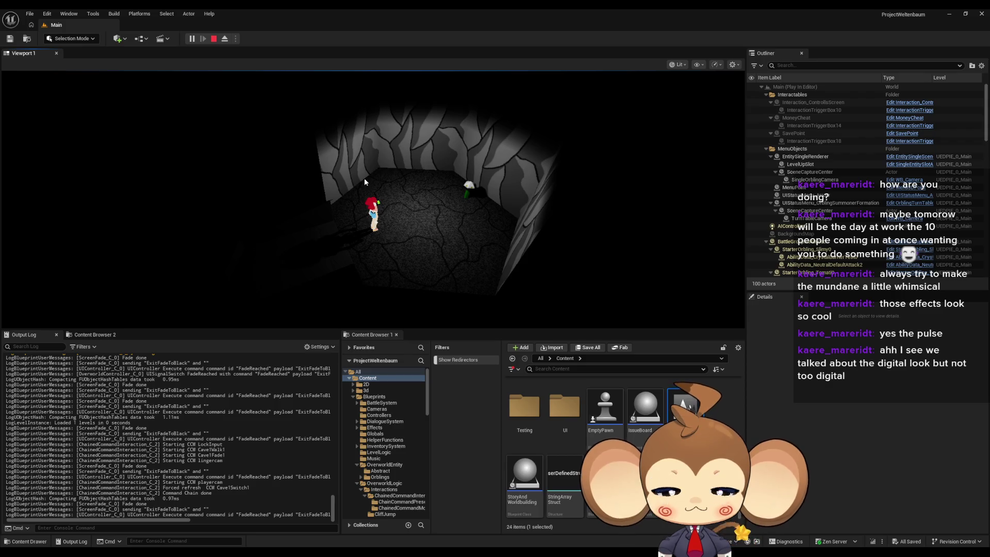
pyautogui.press('w')
pyautogui.press('e')
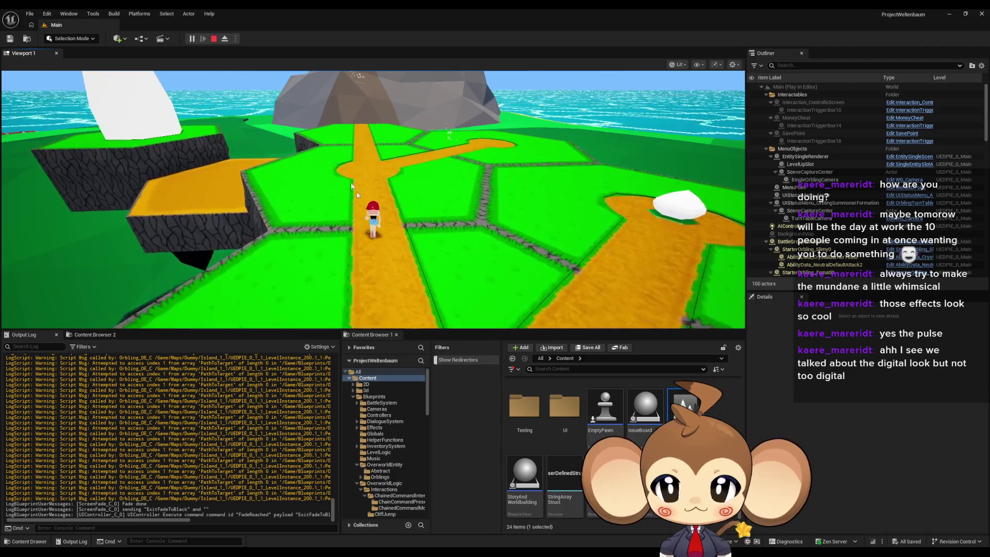
# Return to the cave to collect a Slimy, then stop the play-test
pyautogui.click(301, 214)
pyautogui.press('w')
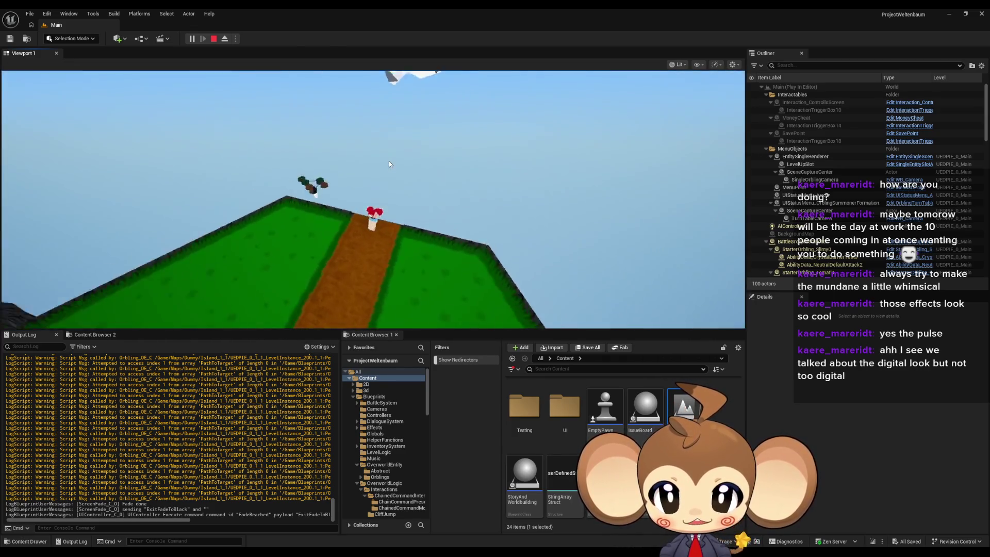
pyautogui.click(390, 164)
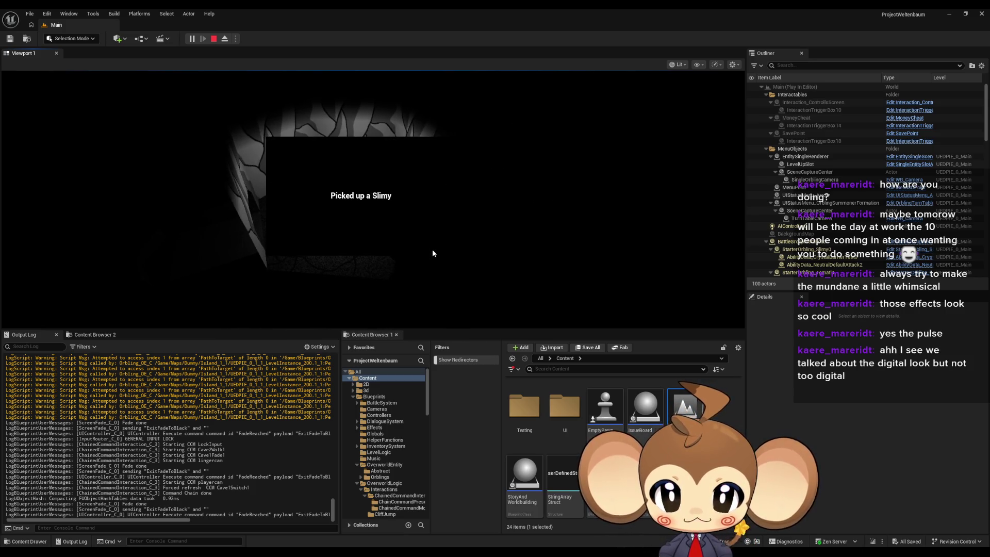
pyautogui.click(215, 39)
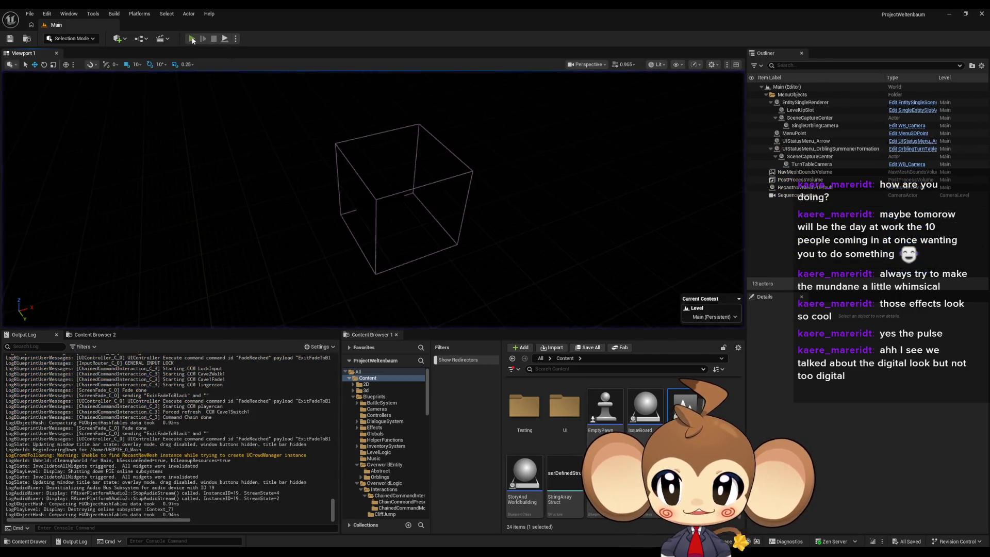
# Start a fresh play-test, walk the character to the hut in the cave, and eject
pyautogui.click(192, 39)
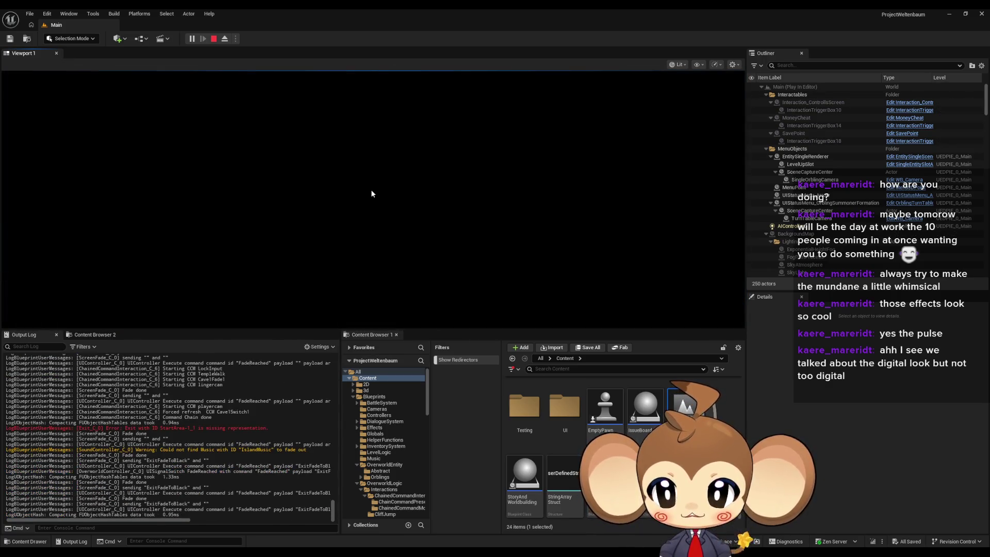
pyautogui.press('w')
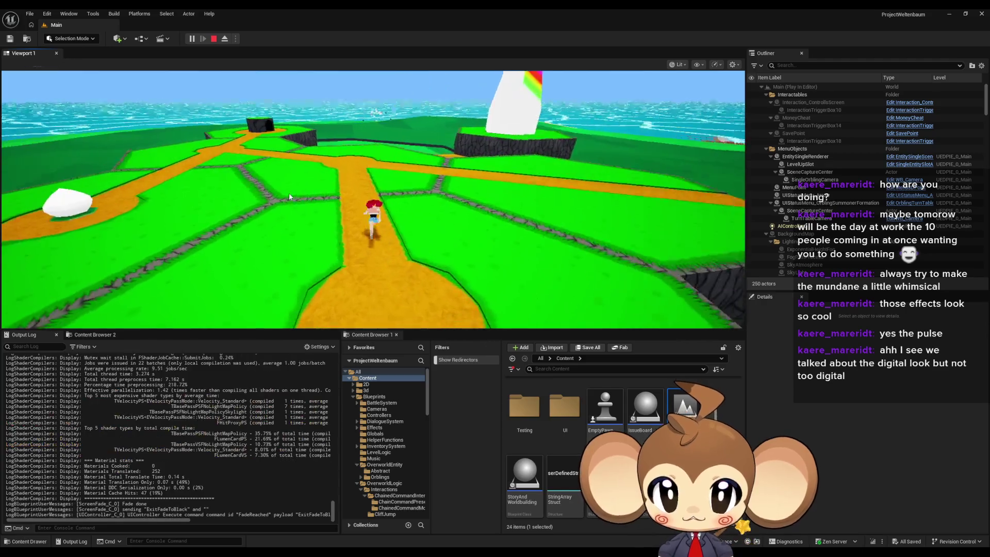
pyautogui.click(326, 177)
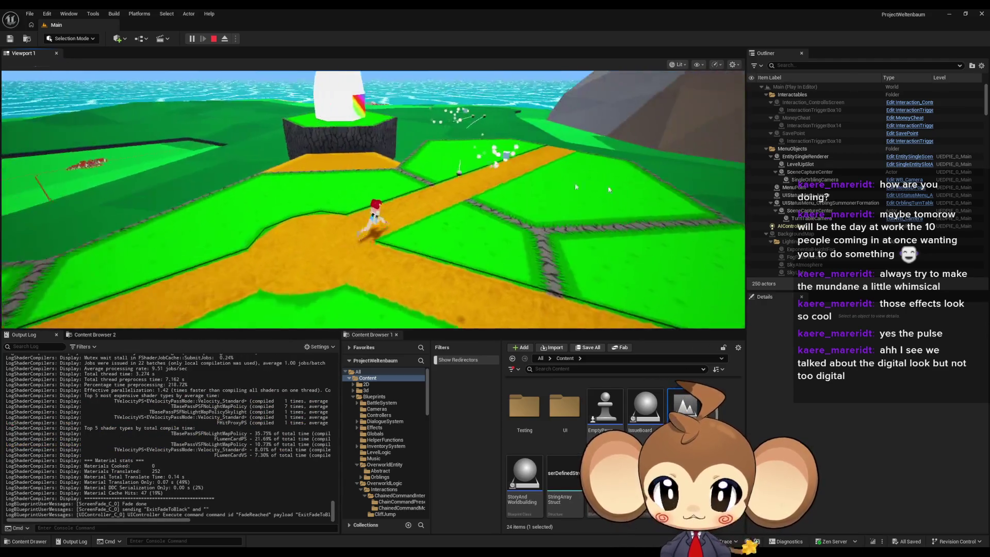
pyautogui.press('w')
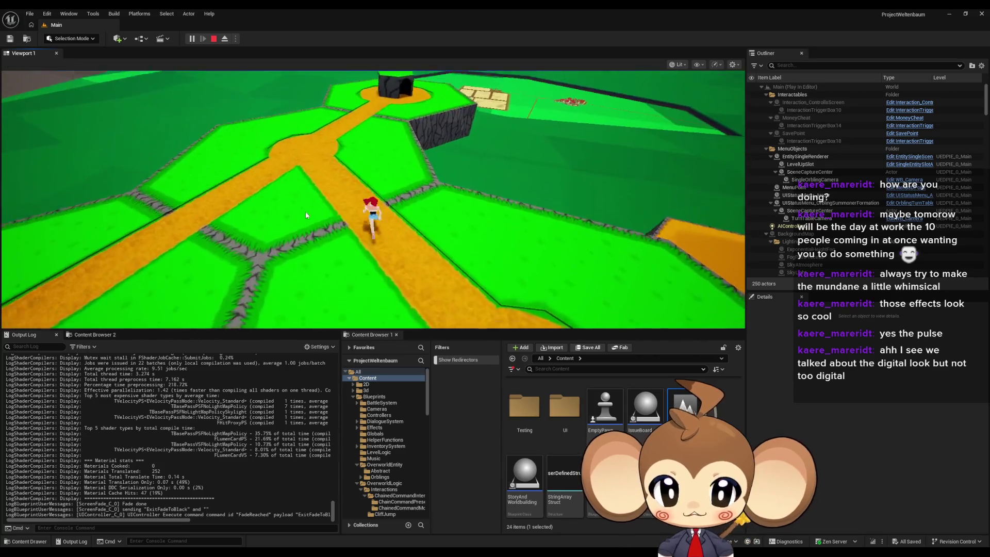
pyautogui.click(384, 186)
pyautogui.press('w')
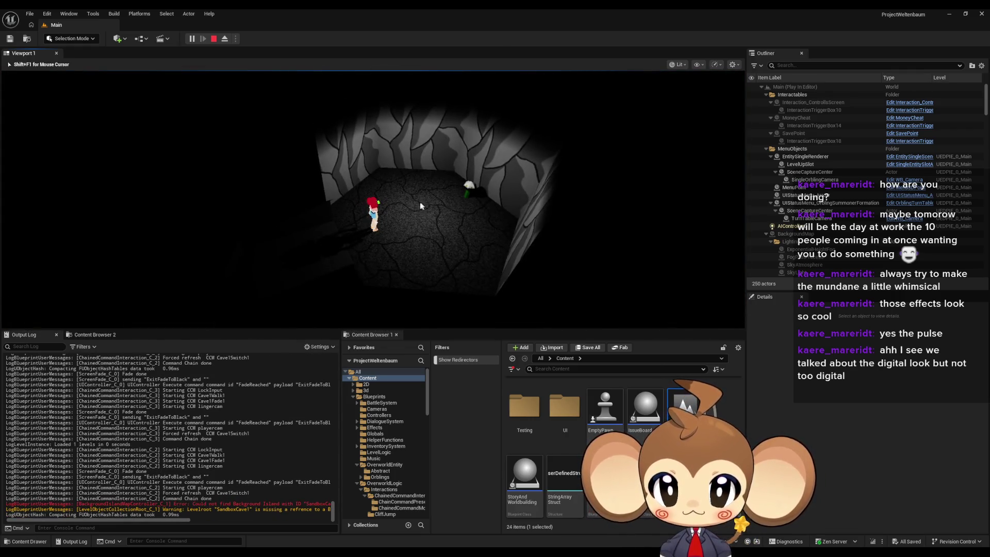
pyautogui.click(225, 41)
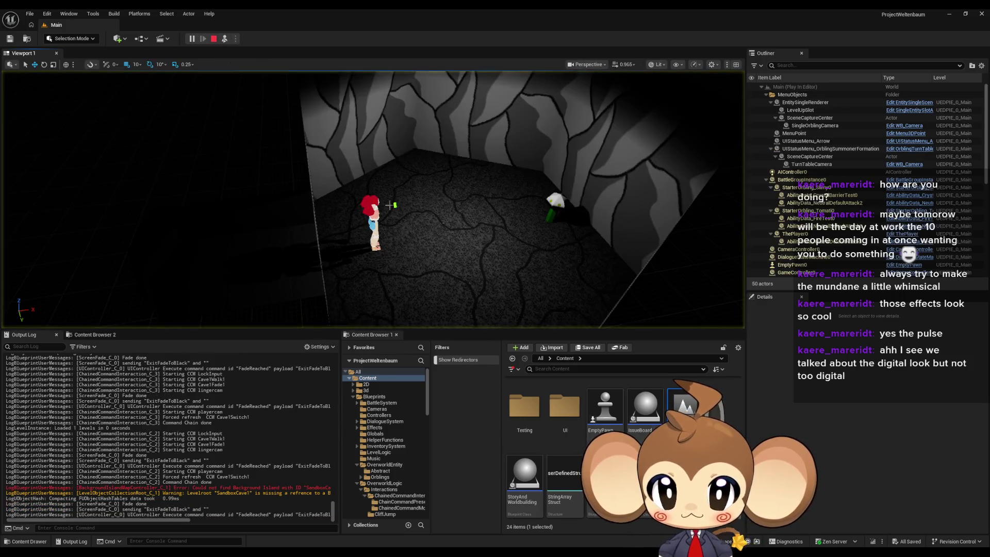
# Inspect the Details of the cave's item pickup and key pickup actors
pyautogui.click(395, 205)
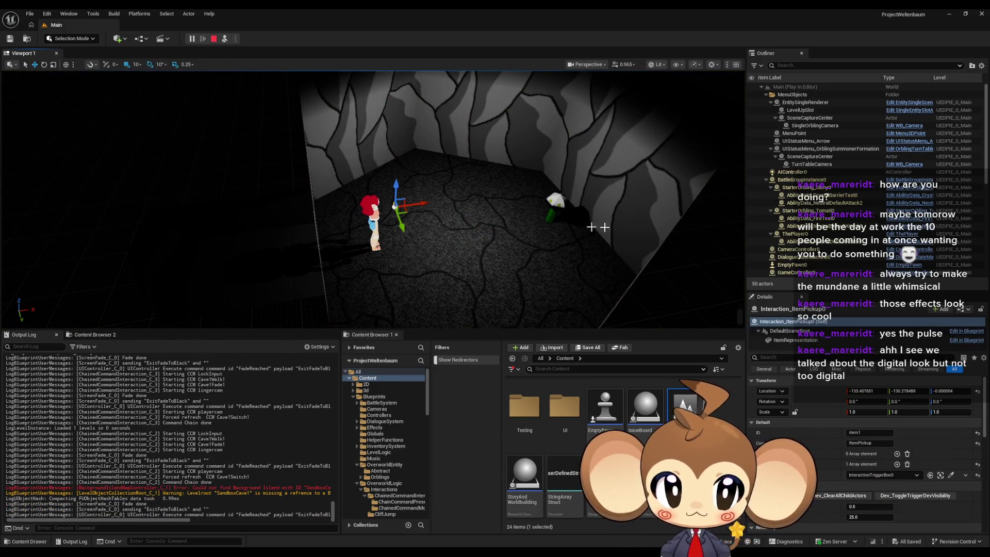
pyautogui.scroll(-5, 918, 195)
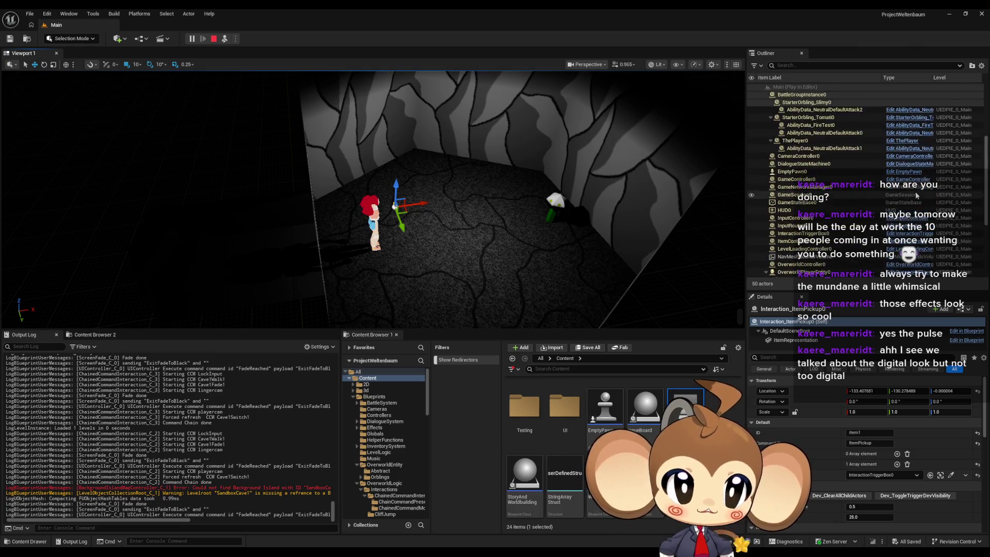
pyautogui.scroll(5, 918, 195)
pyautogui.scroll(-10, 903, 192)
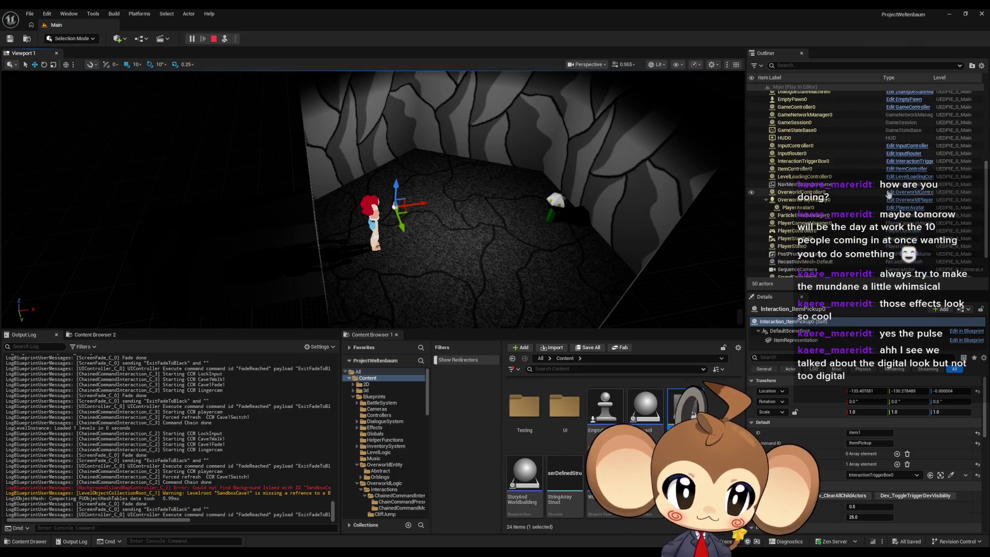
pyautogui.click(557, 206)
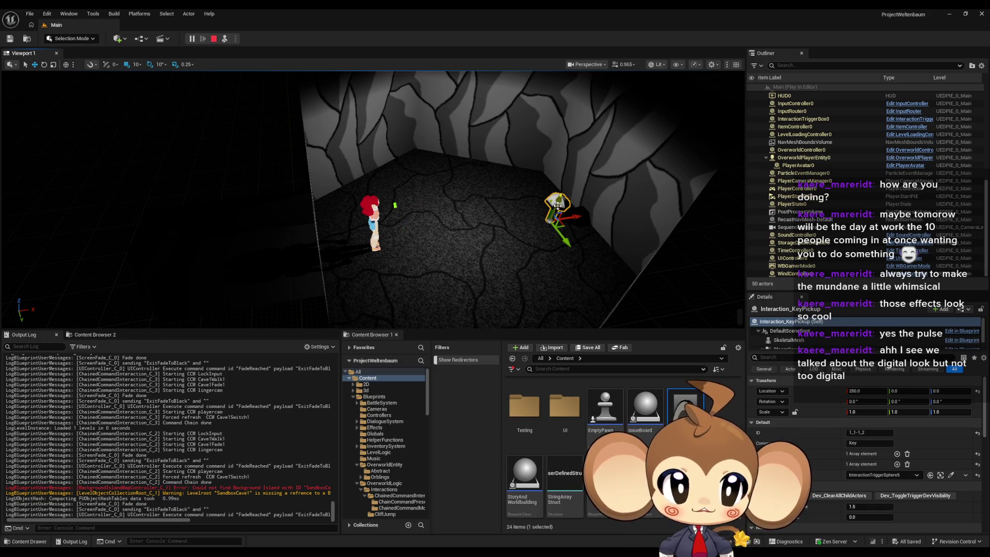
pyautogui.scroll(10, 942, 234)
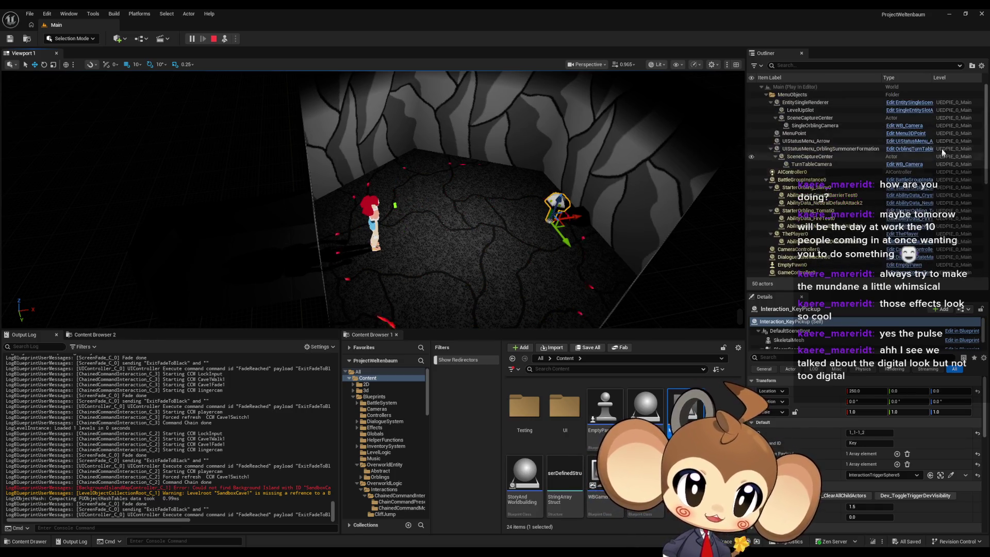
# Sort the Outliner by Level and review the item pickup's settings in Details
pyautogui.click(947, 76)
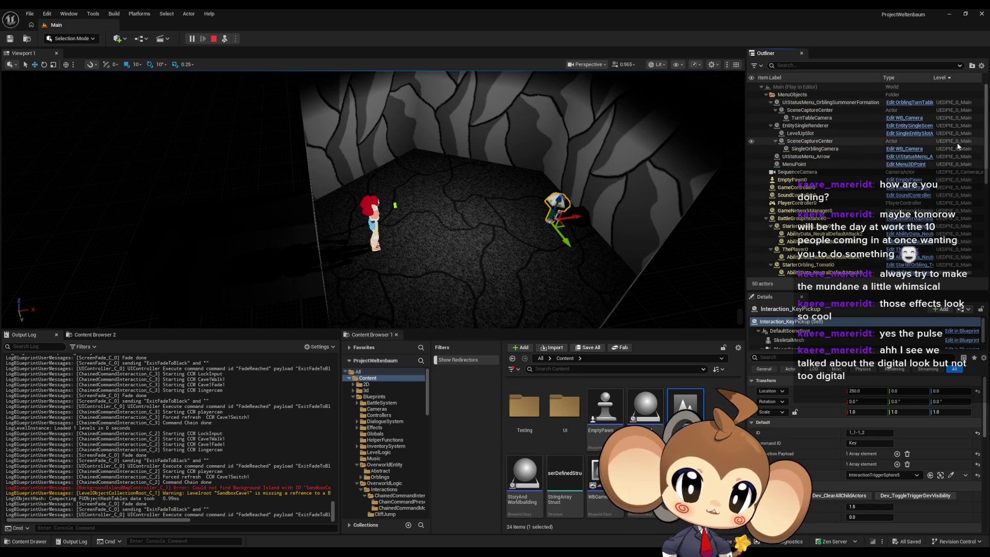
pyautogui.scroll(-5, 957, 142)
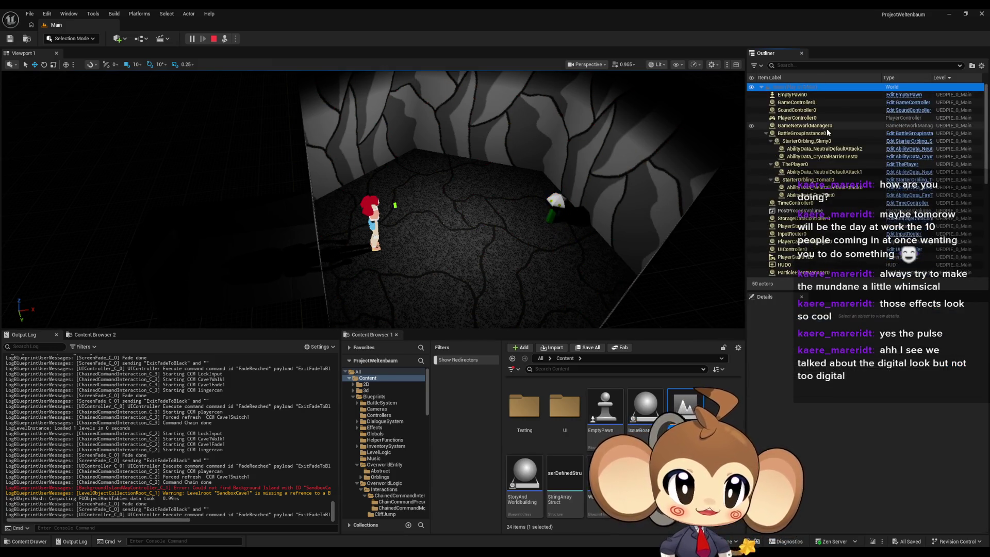
pyautogui.click(397, 202)
pyautogui.scroll(-5, 853, 217)
pyautogui.scroll(-5, 853, 218)
pyautogui.scroll(4, 852, 208)
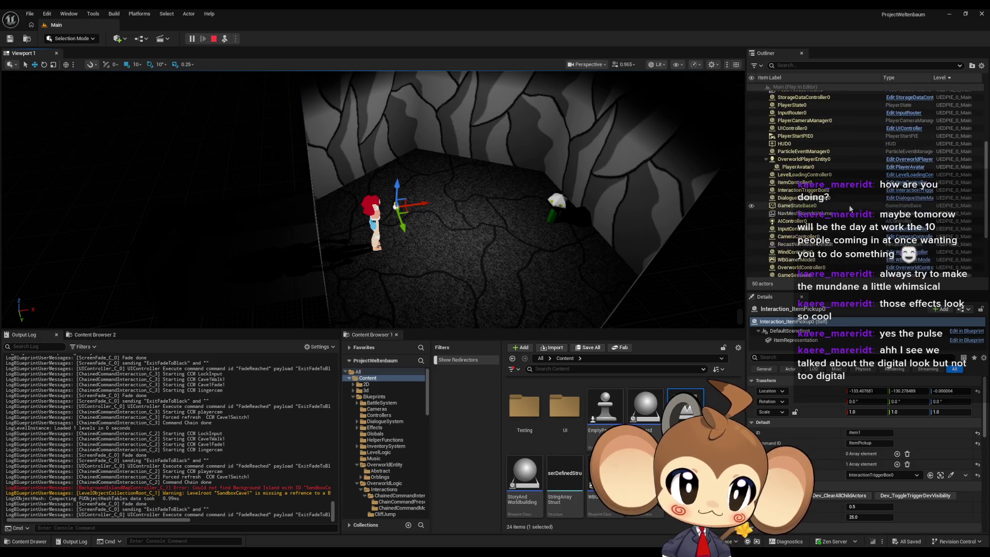
pyautogui.scroll(3, 809, 191)
pyautogui.scroll(2, 816, 188)
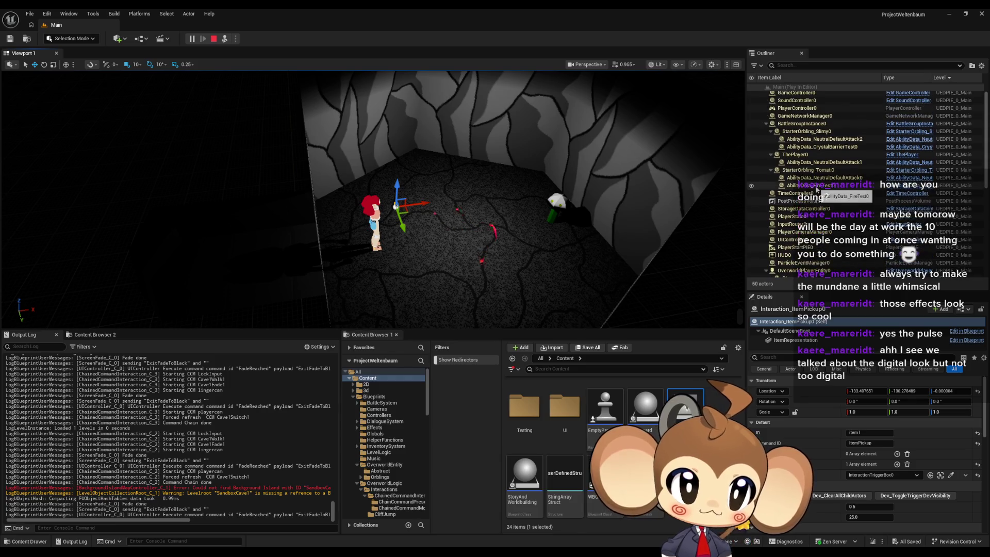
pyautogui.scroll(-2, 812, 148)
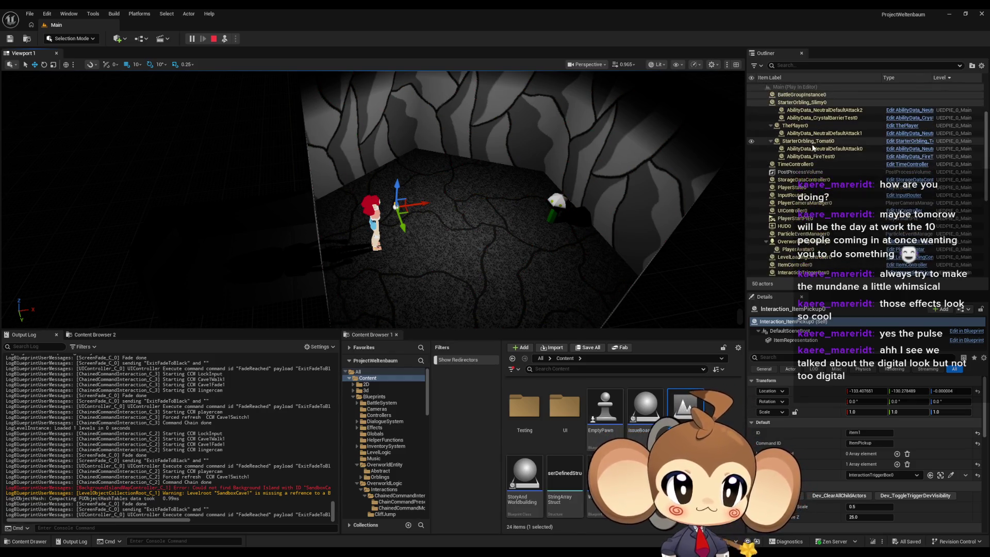
pyautogui.scroll(-1, 814, 148)
pyautogui.scroll(-2, 814, 148)
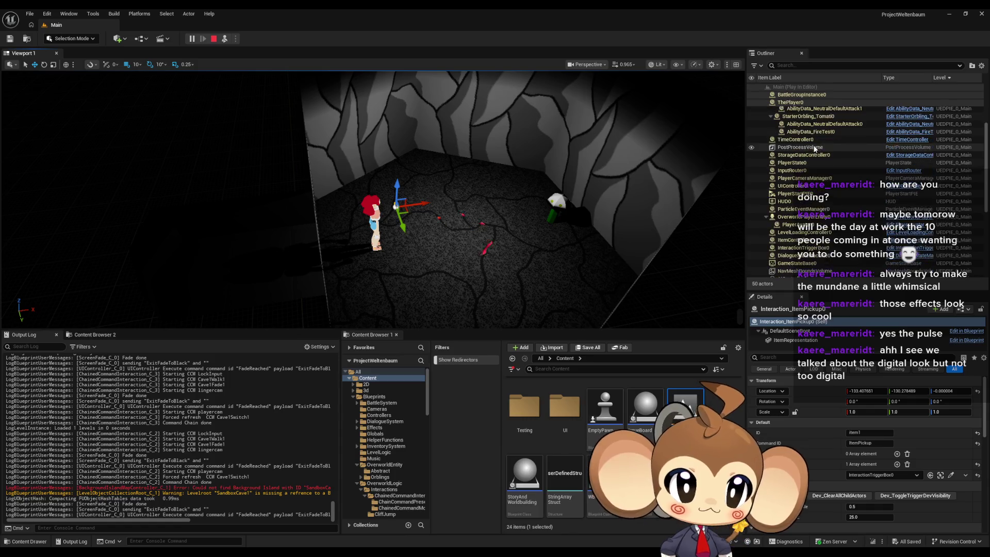
pyautogui.scroll(-2, 815, 149)
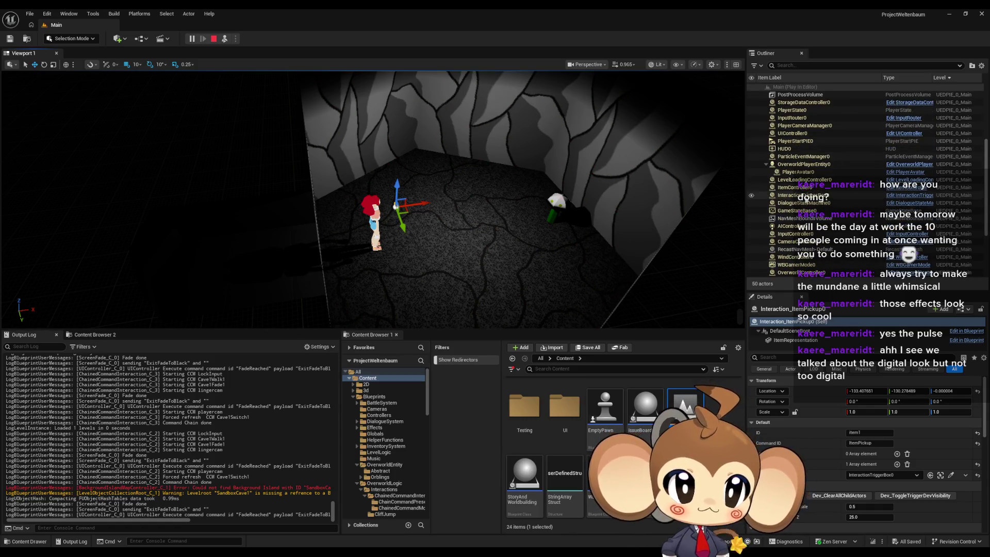
# Inspect InteractionTriggerBox0, DialogueStateMachine0 and I00_CaveM01, then possess the character again
pyautogui.click(820, 196)
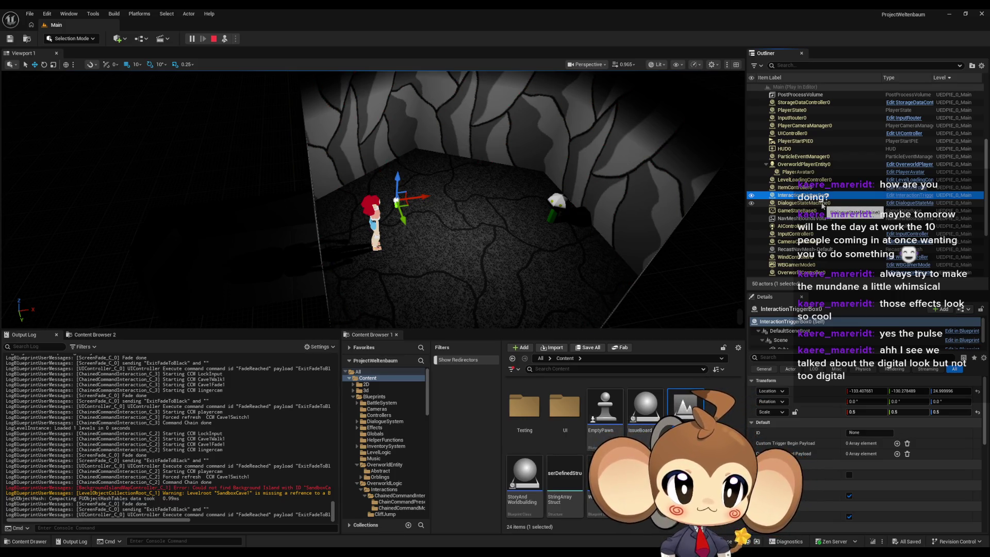
pyautogui.click(822, 203)
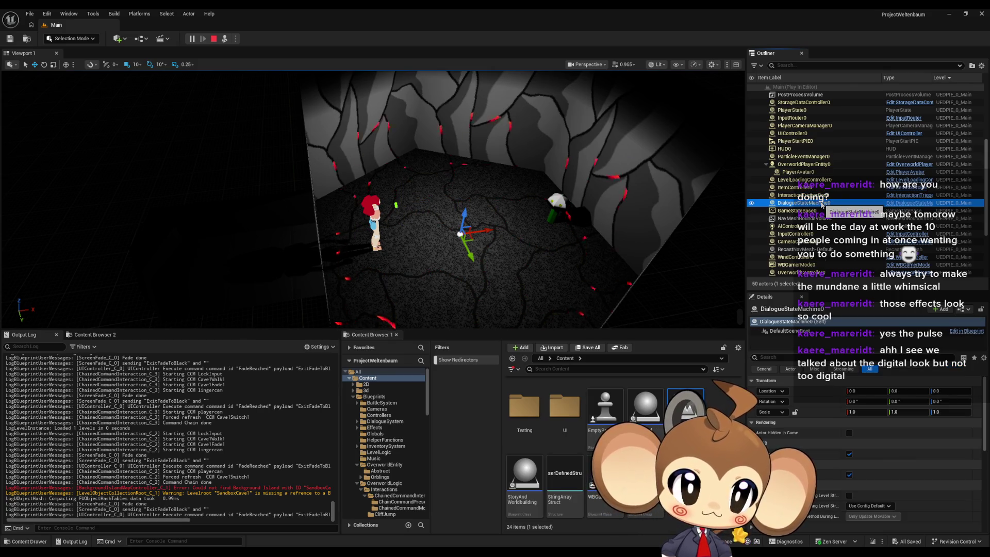
pyautogui.scroll(-1, 822, 205)
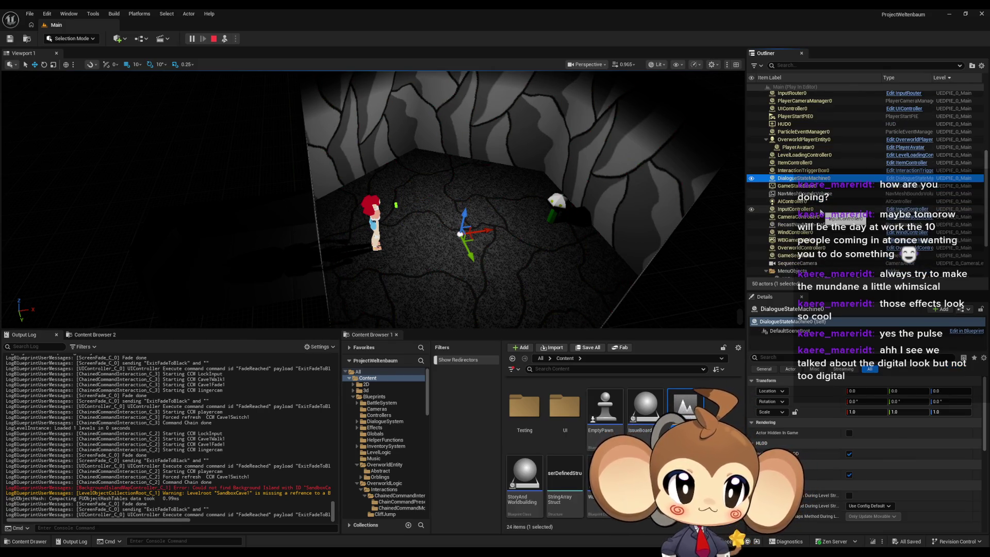
pyautogui.scroll(5, 821, 211)
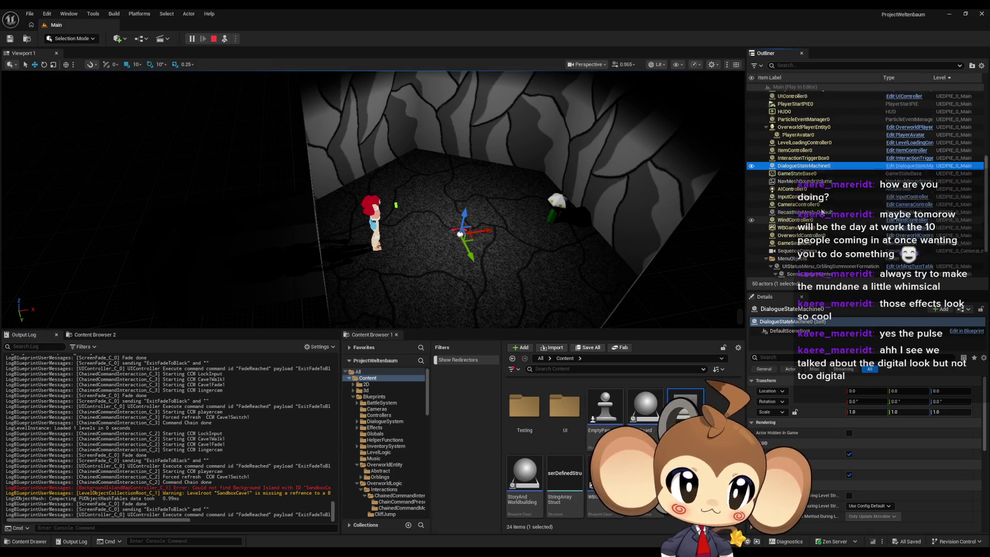
pyautogui.scroll(1, 822, 210)
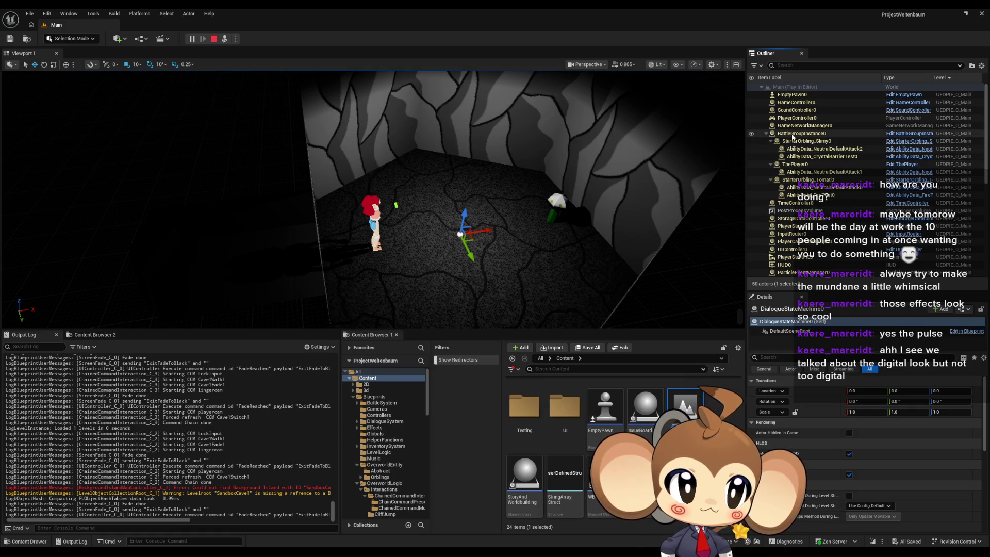
pyautogui.click(342, 76)
pyautogui.click(224, 39)
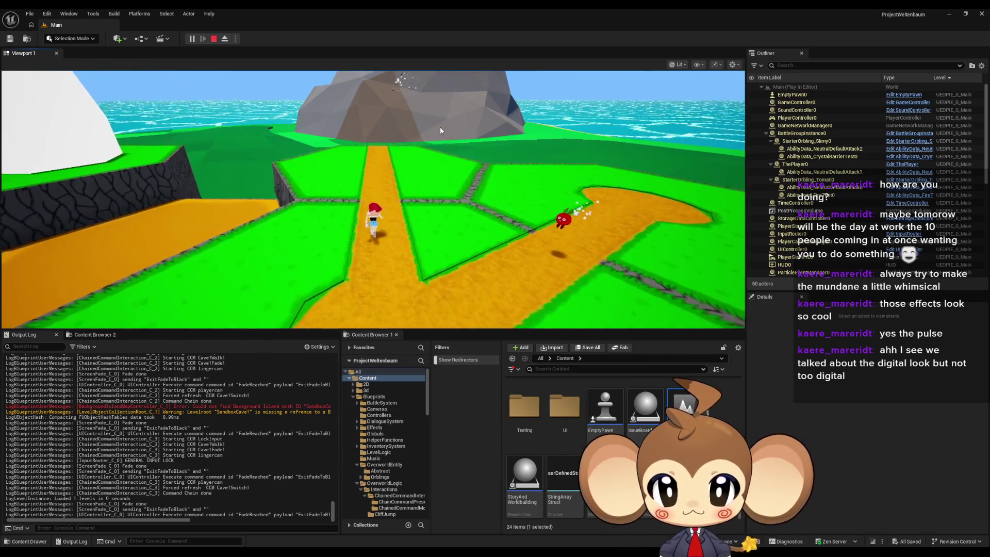
# Walk the character into the dark cave chamber with the red orbling, then eject
pyautogui.click(440, 138)
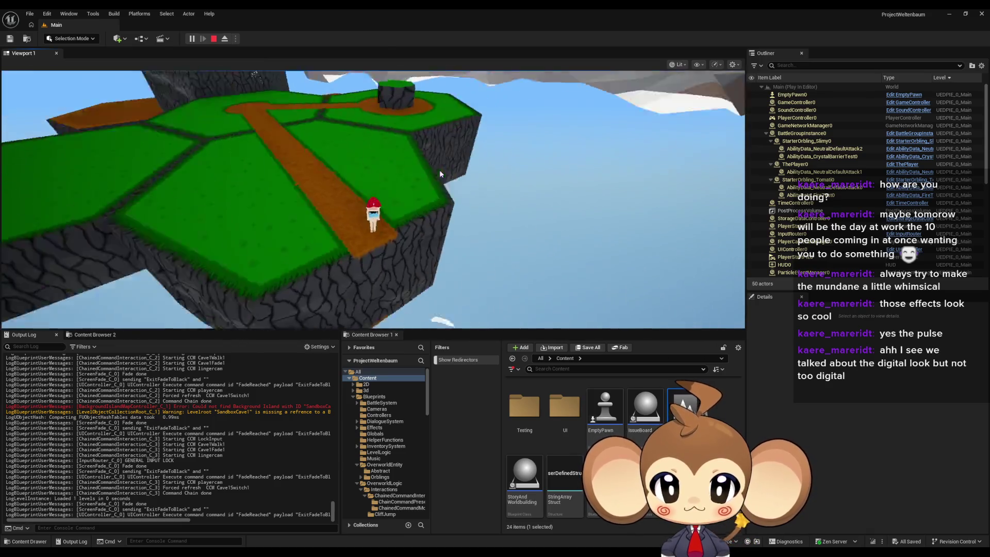
pyautogui.click(437, 175)
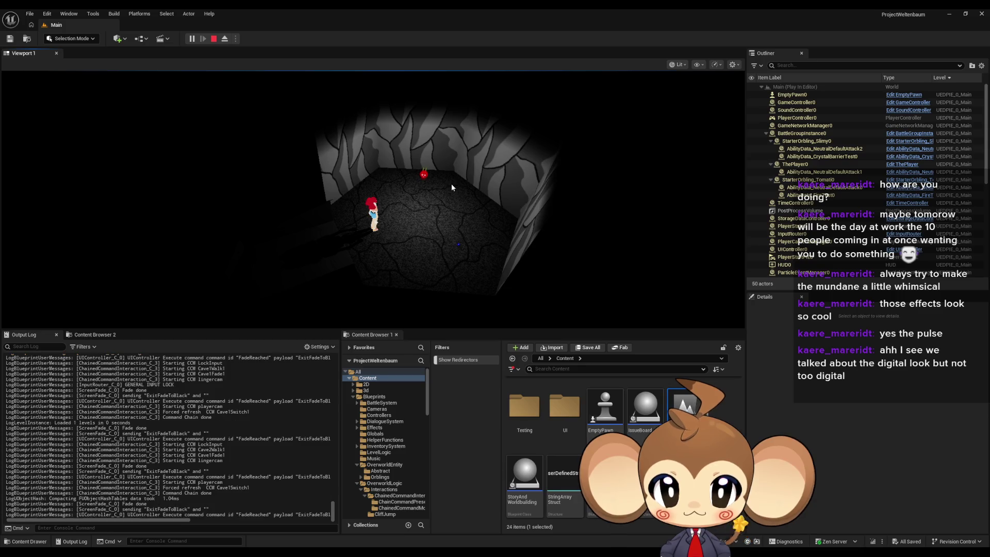
pyautogui.click(225, 38)
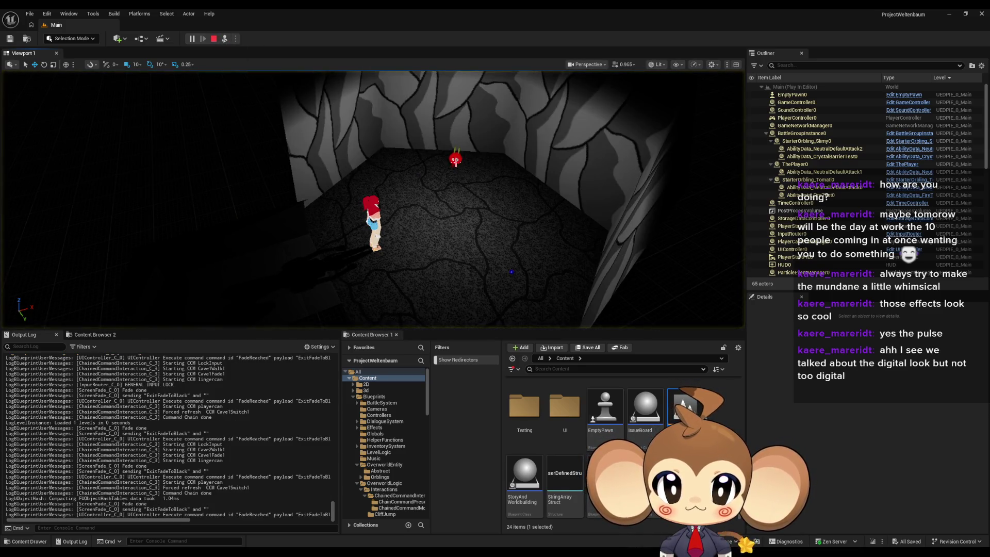
# Inspect the orbling, LevelObjectCollectionRoot, POI_TrialOrbling and POI_InactiveOrbling actors
pyautogui.click(456, 163)
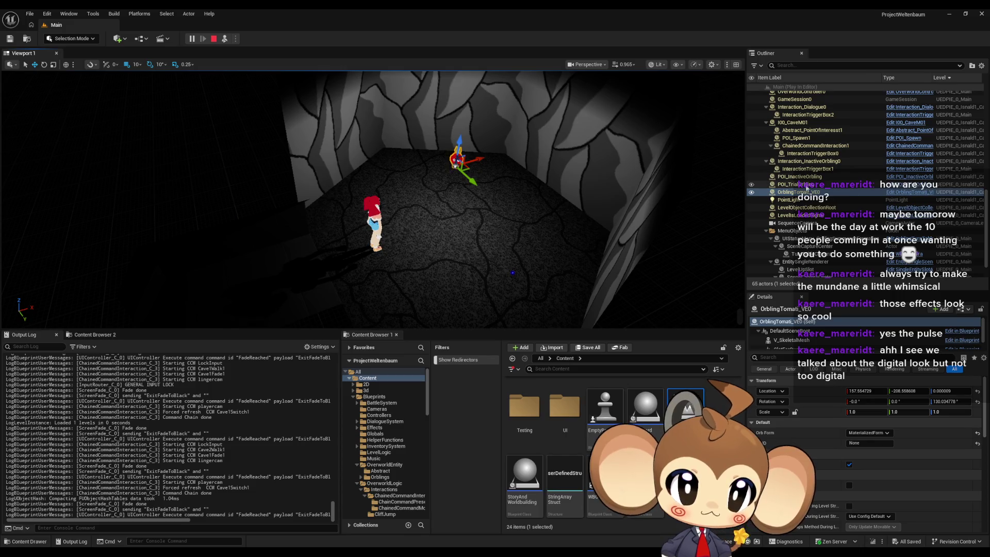
pyautogui.click(835, 208)
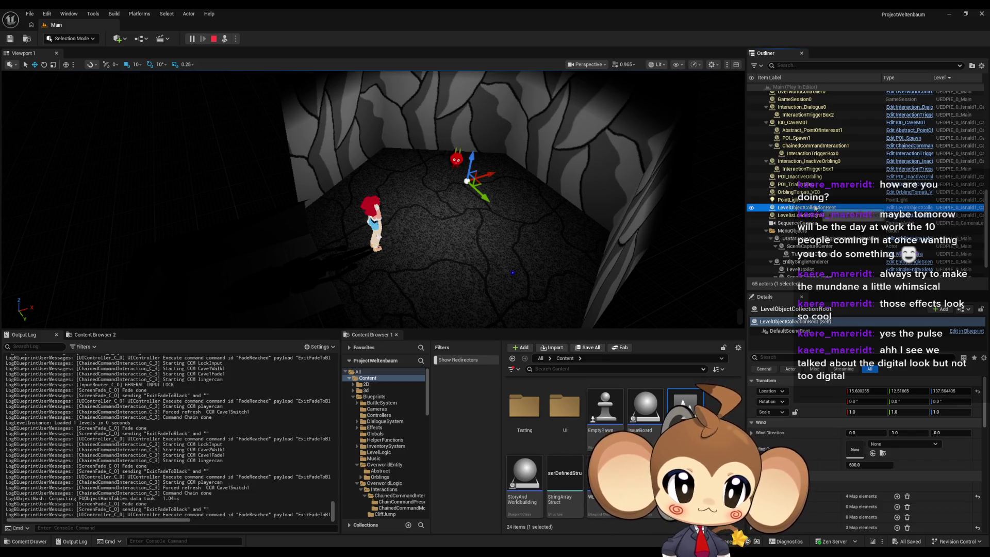
pyautogui.scroll(1, 815, 208)
pyautogui.click(810, 198)
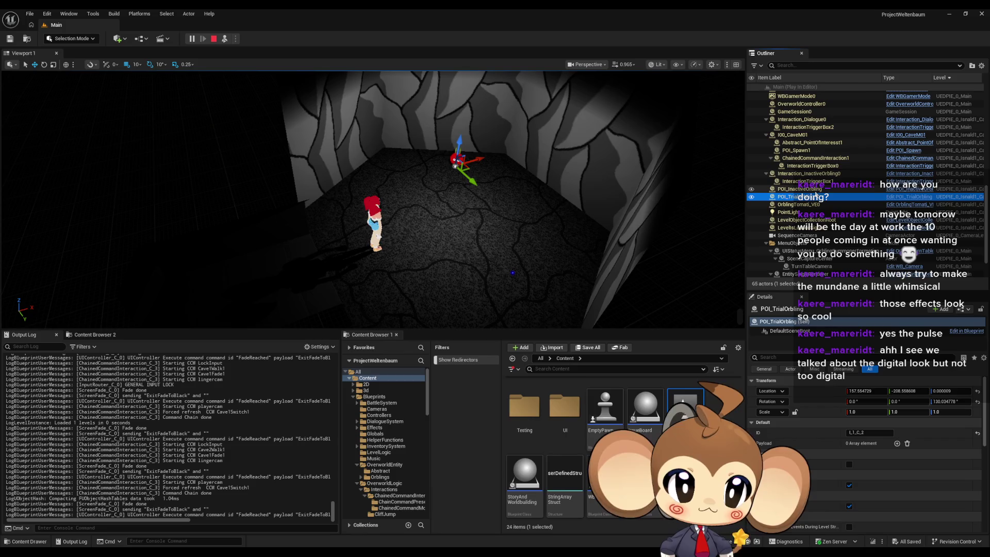
pyautogui.click(816, 189)
pyautogui.scroll(3, 816, 192)
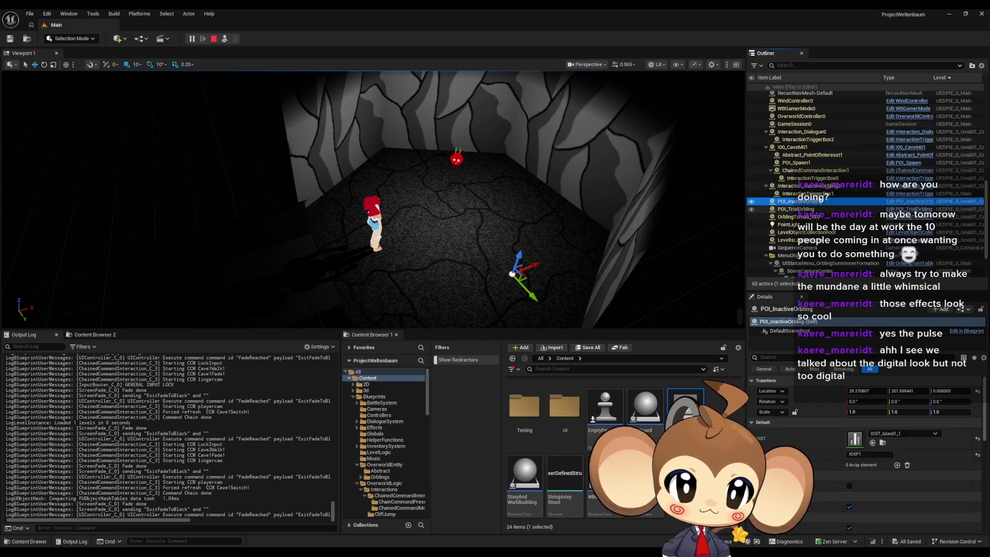
# Inspect Interaction_InactiveOrbling0 and its trigger box, then stop the play-test
pyautogui.click(797, 199)
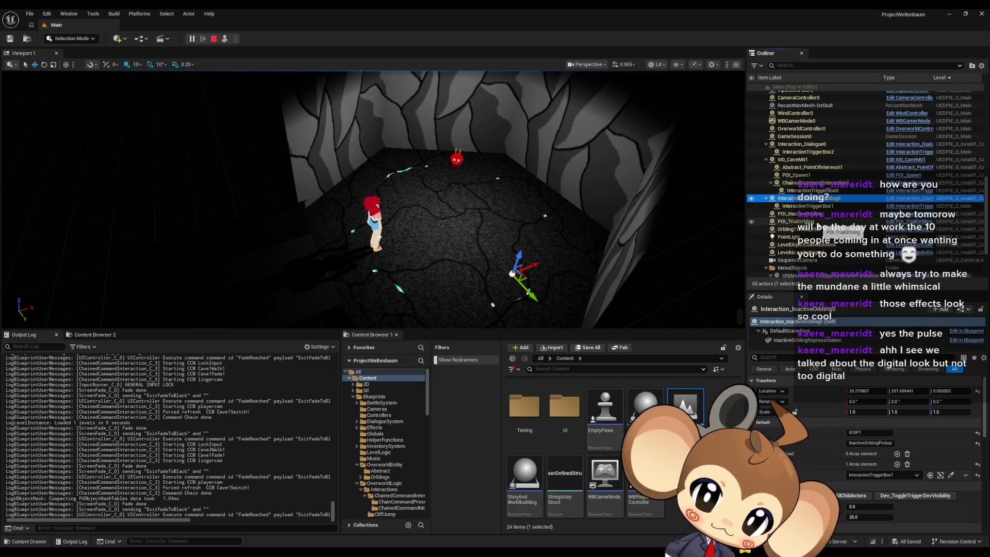
pyautogui.click(823, 207)
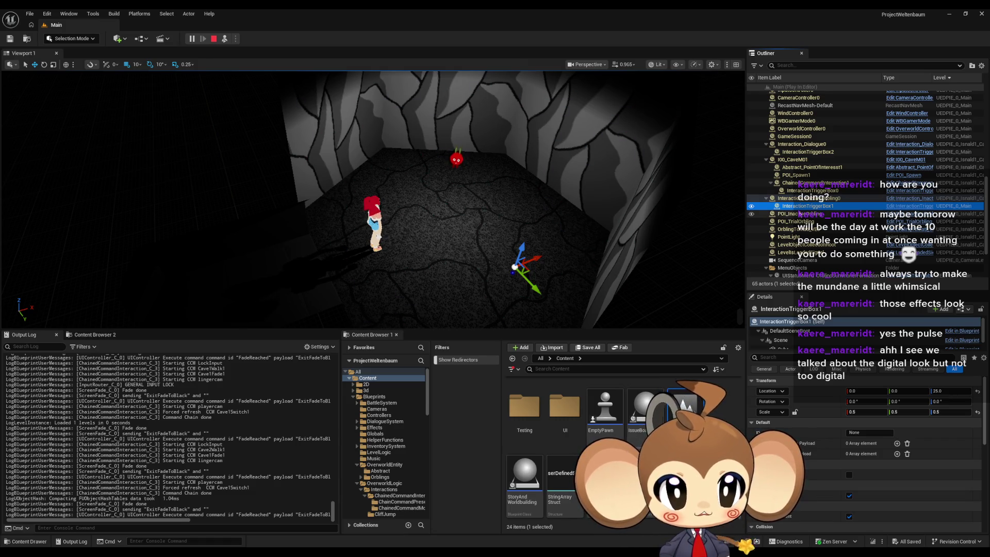
pyautogui.click(213, 40)
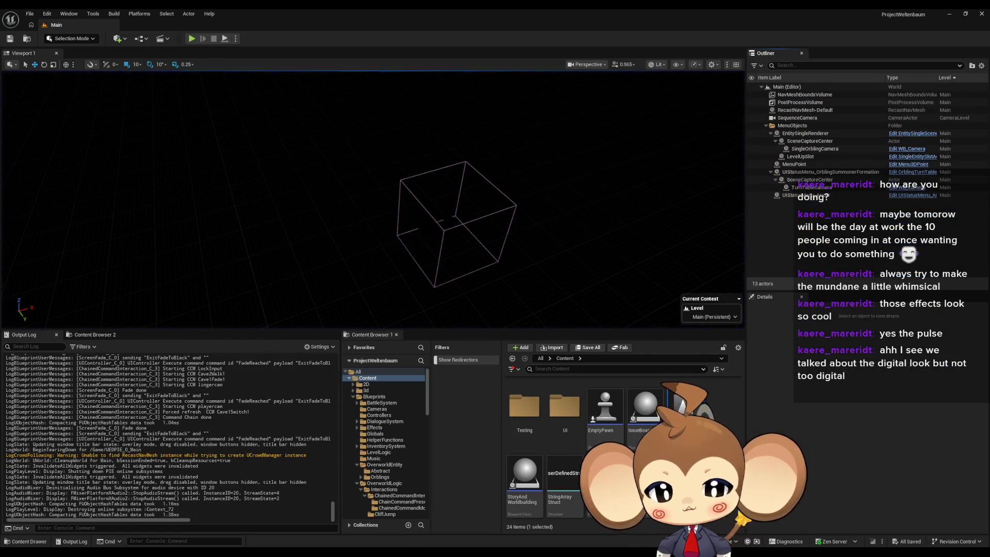
# Bring the LD_1_1 window forward and restore it to a floating size
pyautogui.moveTo(331, 552)
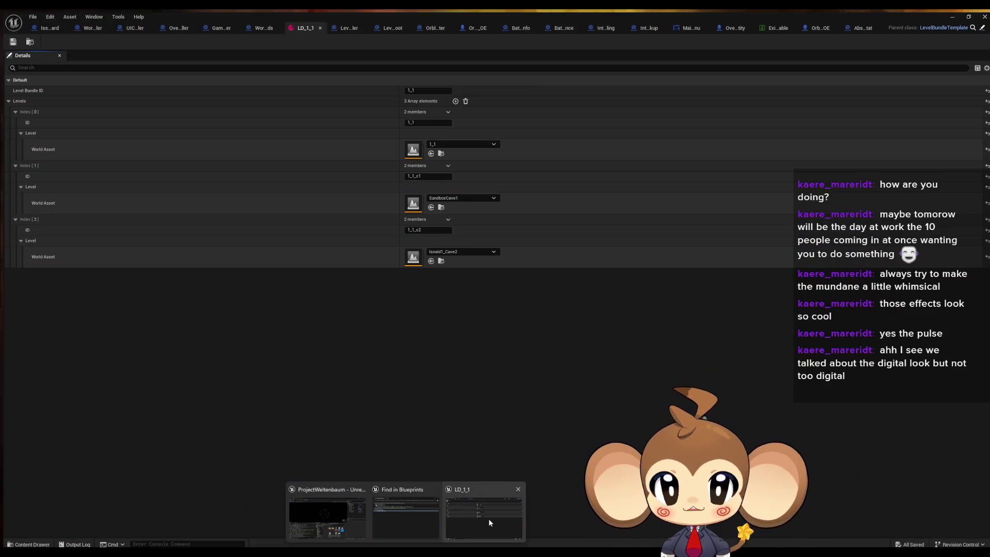
pyautogui.click(489, 522)
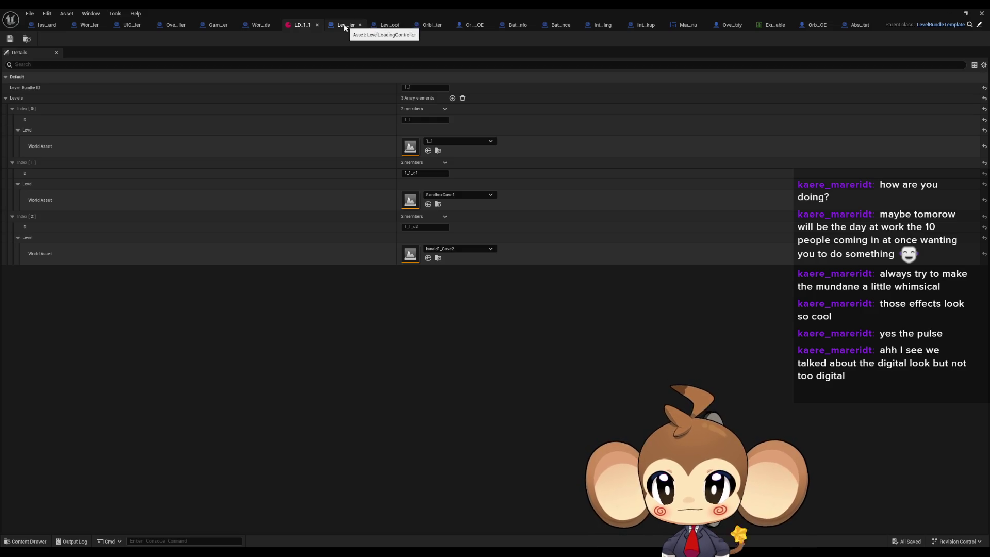
pyautogui.doubleClick(305, 11)
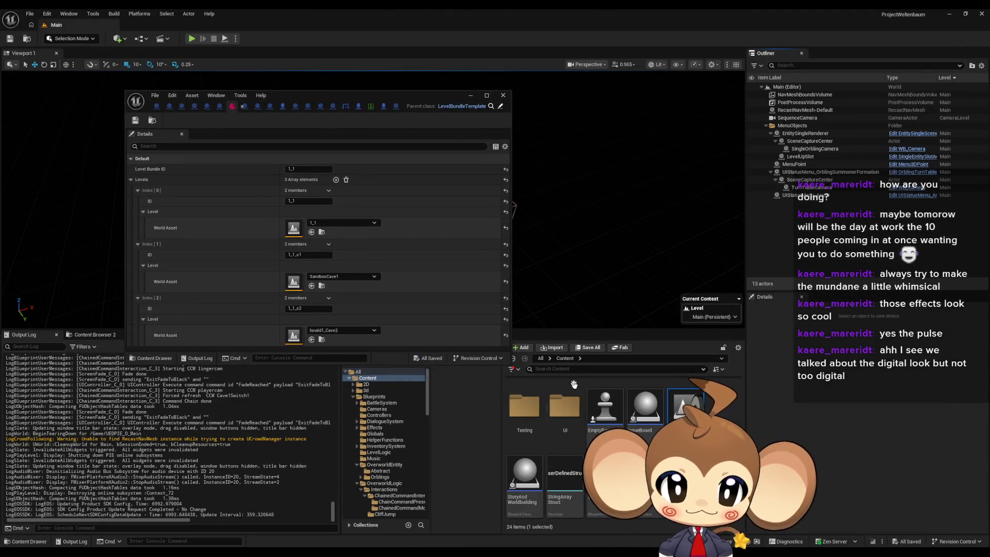
# Browse OverworldLogic > Interactions > Item and open Interaction_ItemPickup
pyautogui.scroll(3, 573, 385)
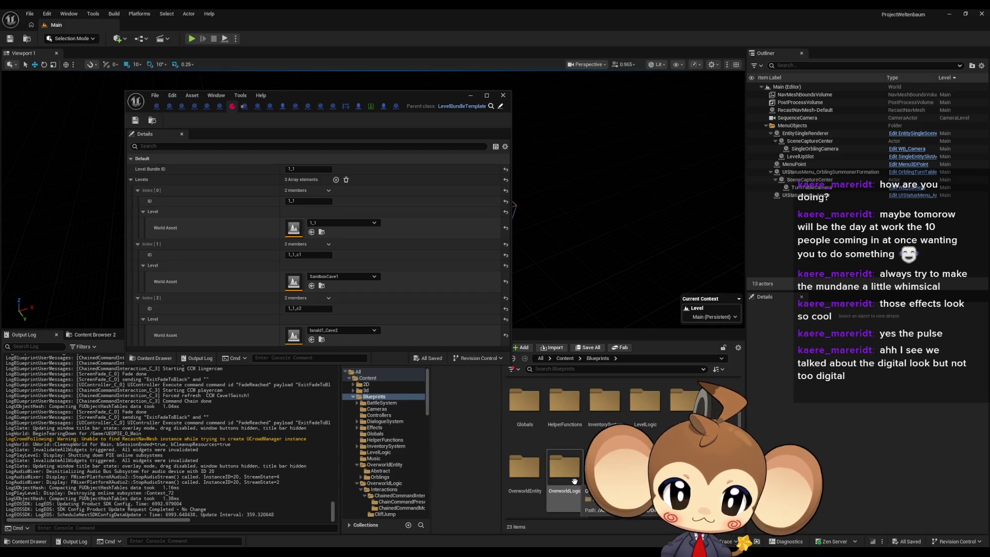
pyautogui.doubleClick(575, 482)
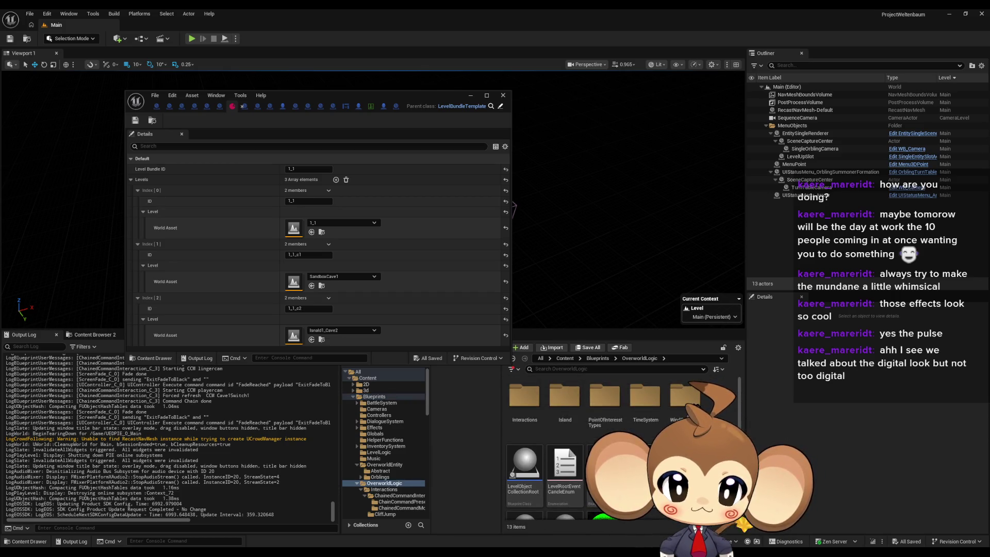
pyautogui.scroll(-2, 569, 479)
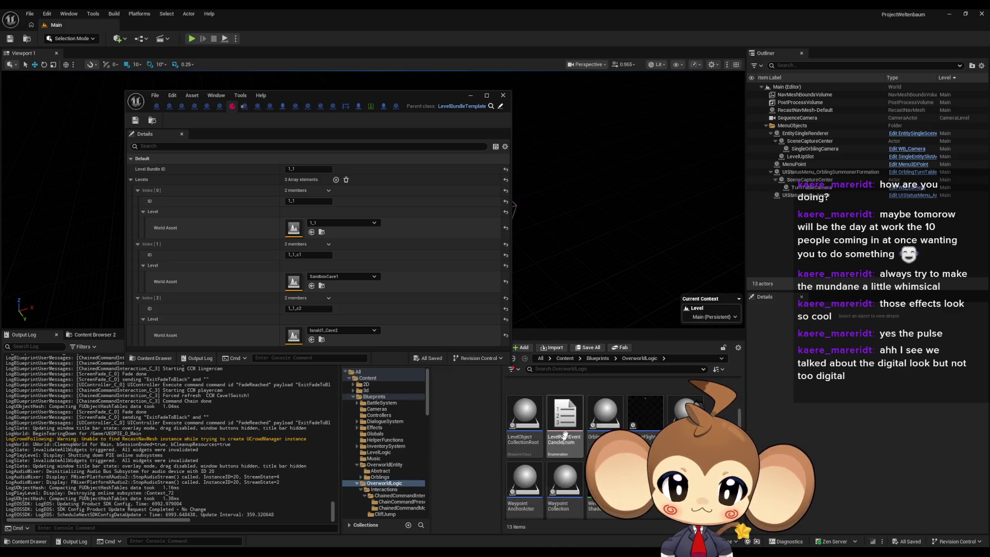
pyautogui.scroll(2, 520, 413)
pyautogui.doubleClick(521, 411)
pyautogui.scroll(-1, 567, 449)
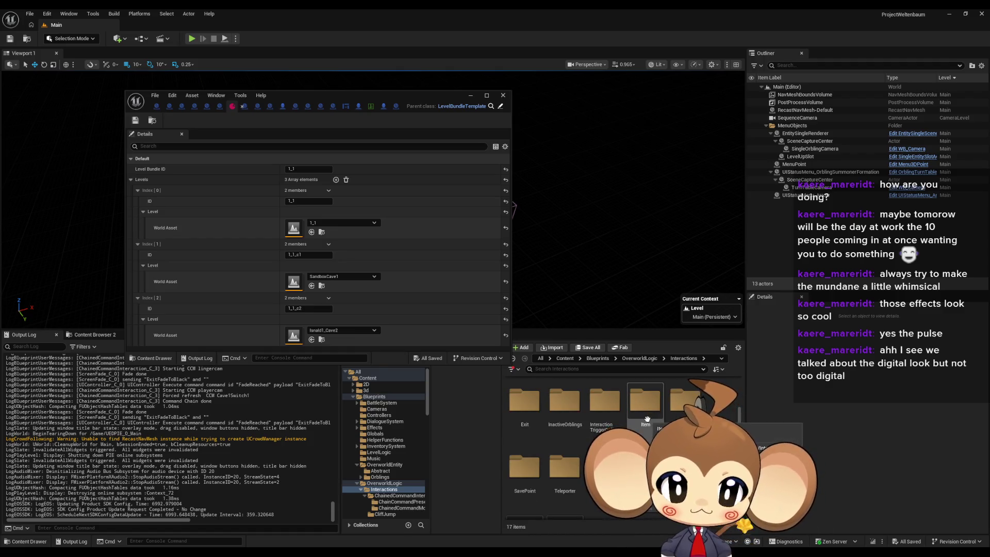
pyautogui.doubleClick(645, 403)
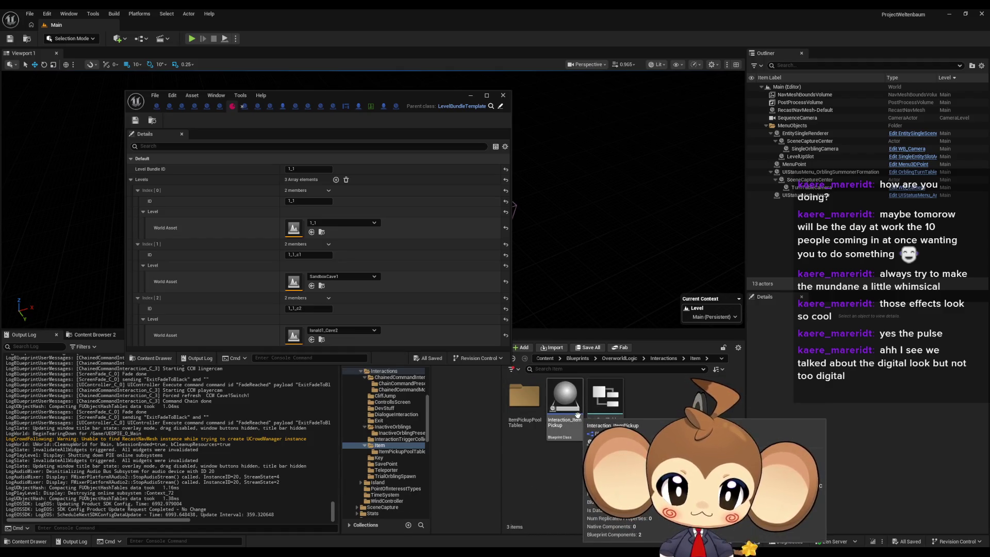
pyautogui.doubleClick(572, 415)
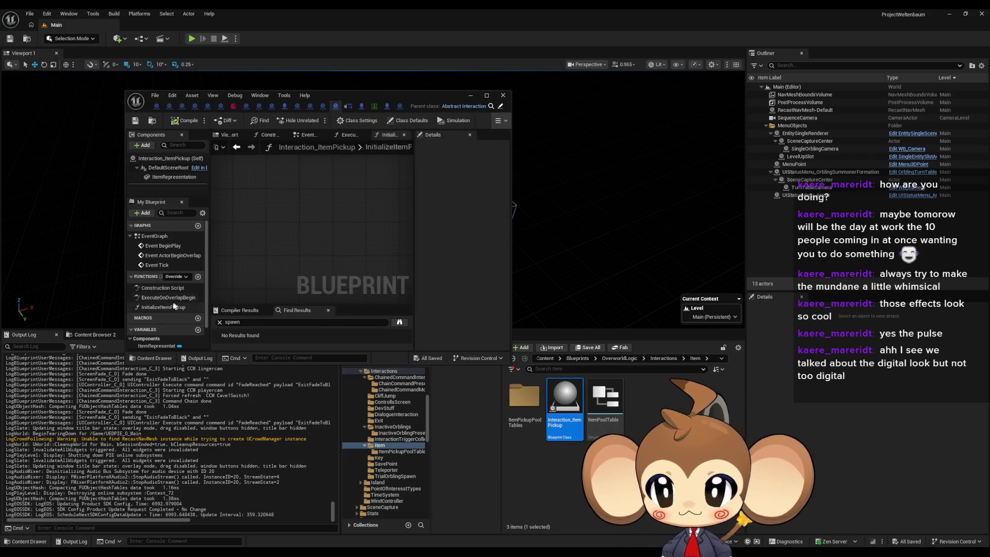
# Maximize the editor, center the InitializeItemPickup node chain, and open parent Abstract_Interaction
pyautogui.doubleClick(322, 96)
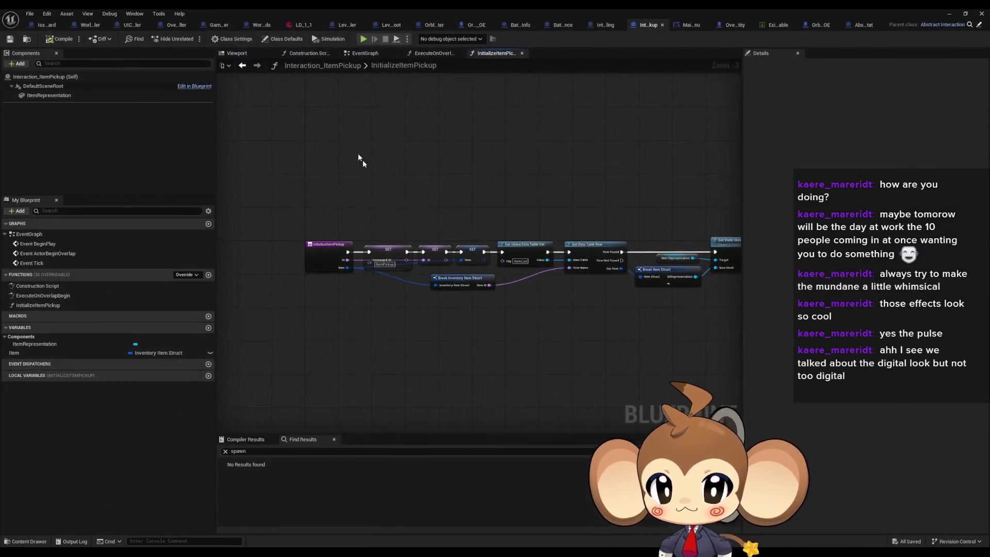
pyautogui.scroll(3, 442, 239)
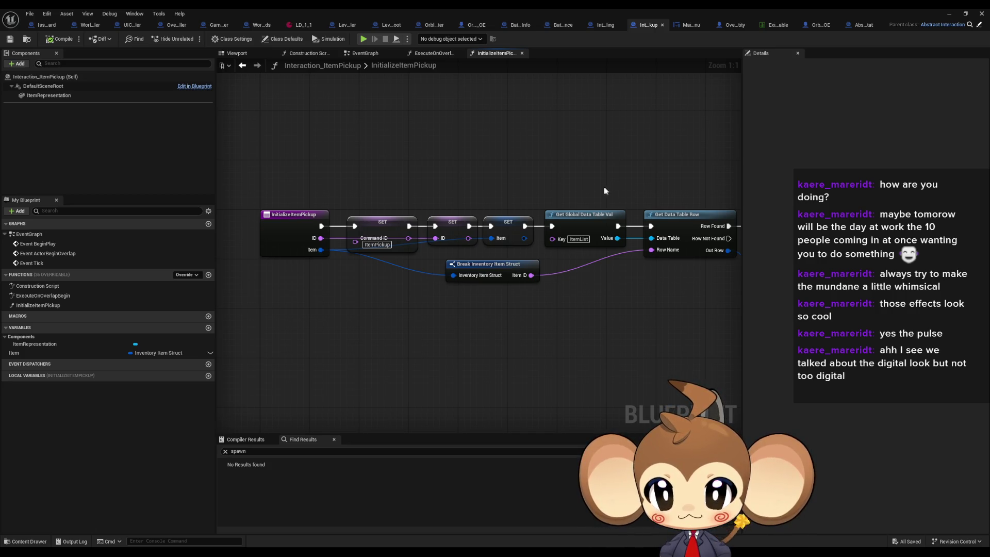
pyautogui.moveTo(448, 215); pyautogui.dragTo(483, 212)
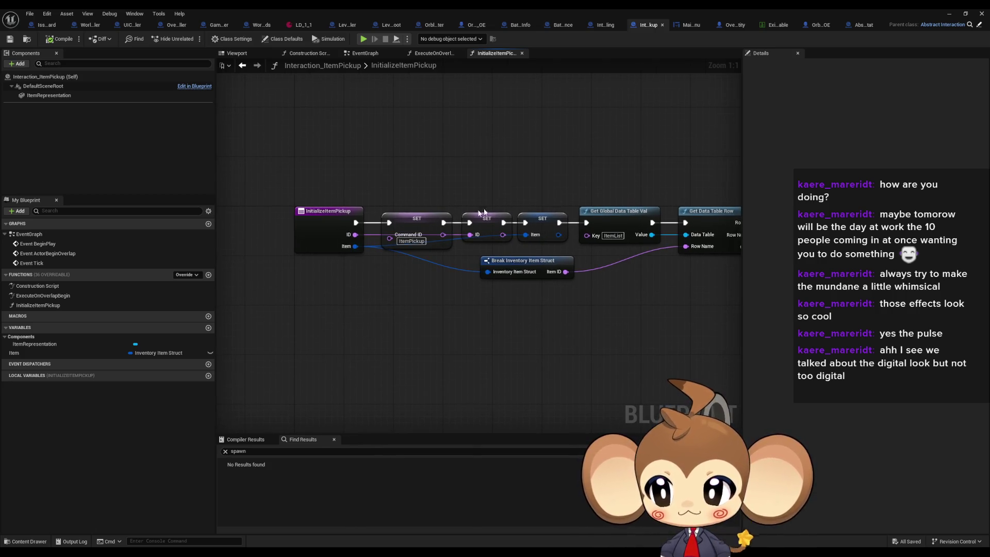
pyautogui.click(979, 26)
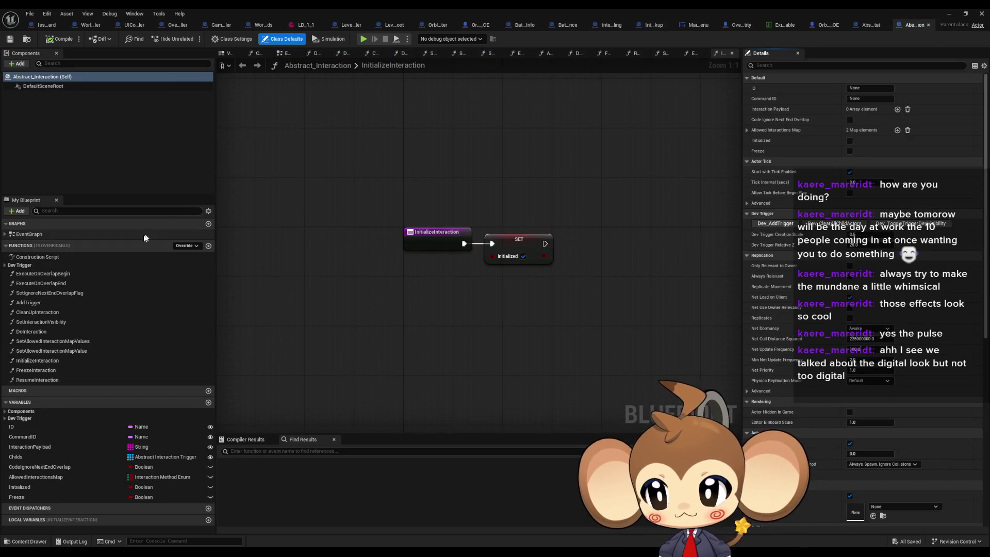
# Open Dev_AddTrigger and find all its references by class member
pyautogui.click(5, 266)
pyautogui.doubleClick(64, 277)
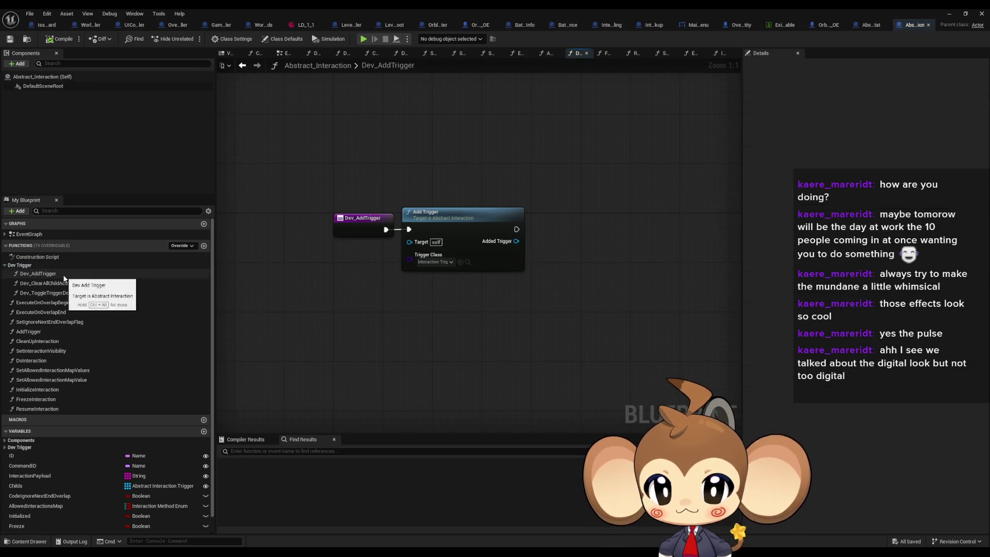
pyautogui.rightClick(359, 226)
pyautogui.moveTo(408, 306)
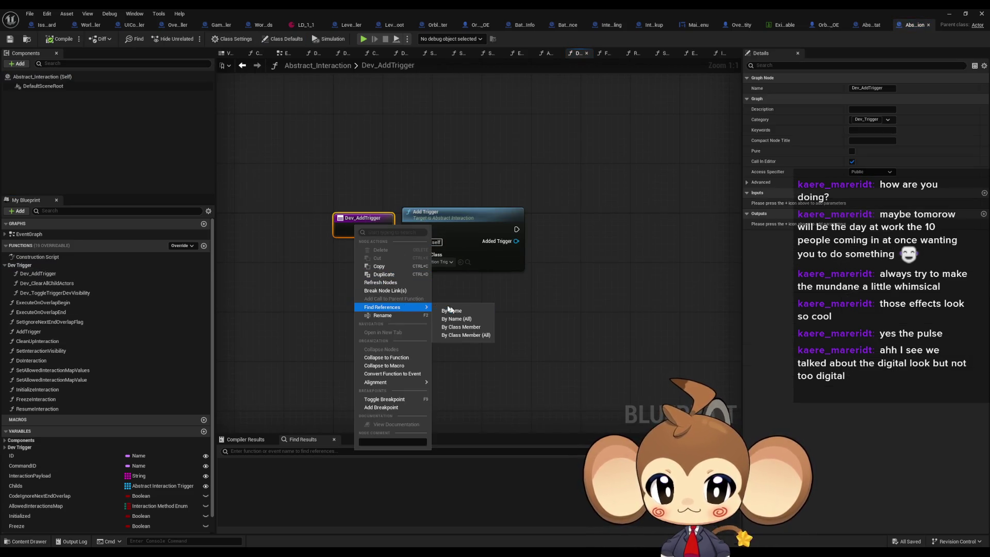
pyautogui.click(456, 336)
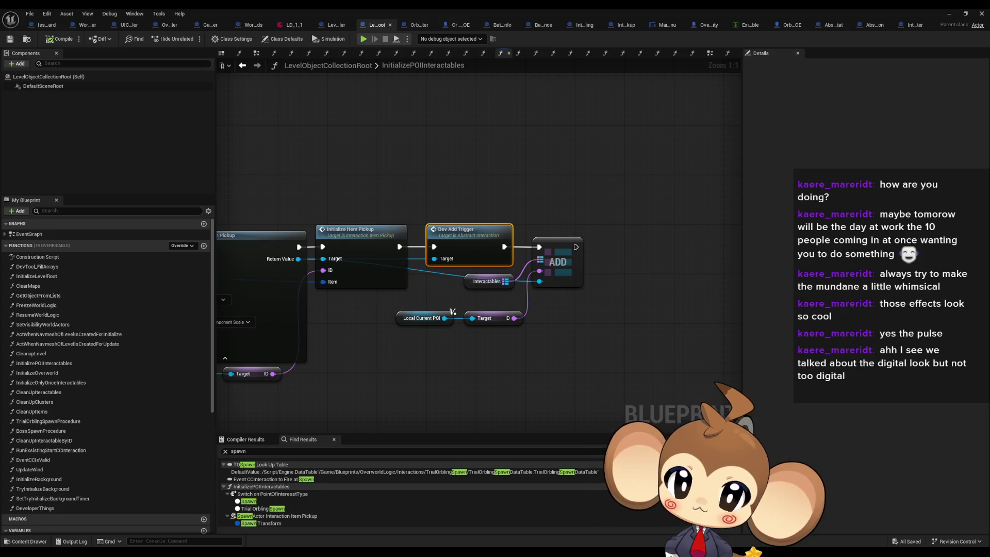
pyautogui.doubleClick(447, 238)
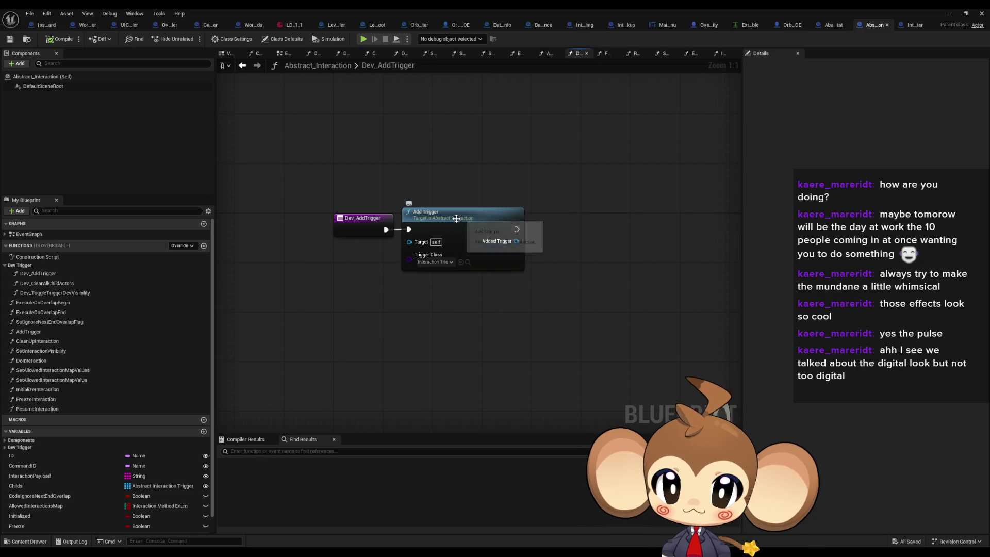
# Review AddTrigger's SpawnActor node with advanced pins shown, then return to the Main level editor
pyautogui.doubleClick(454, 221)
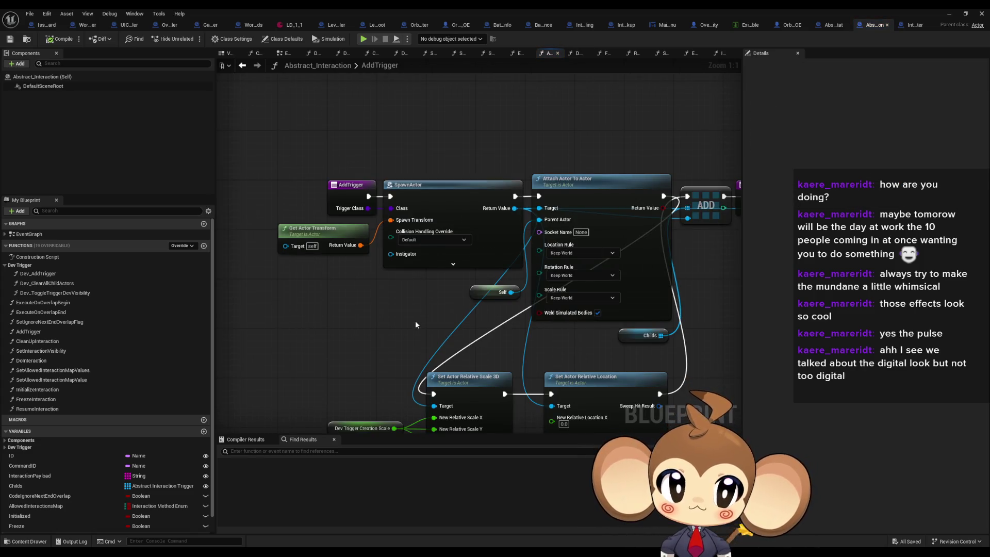
pyautogui.moveTo(408, 317); pyautogui.dragTo(399, 295)
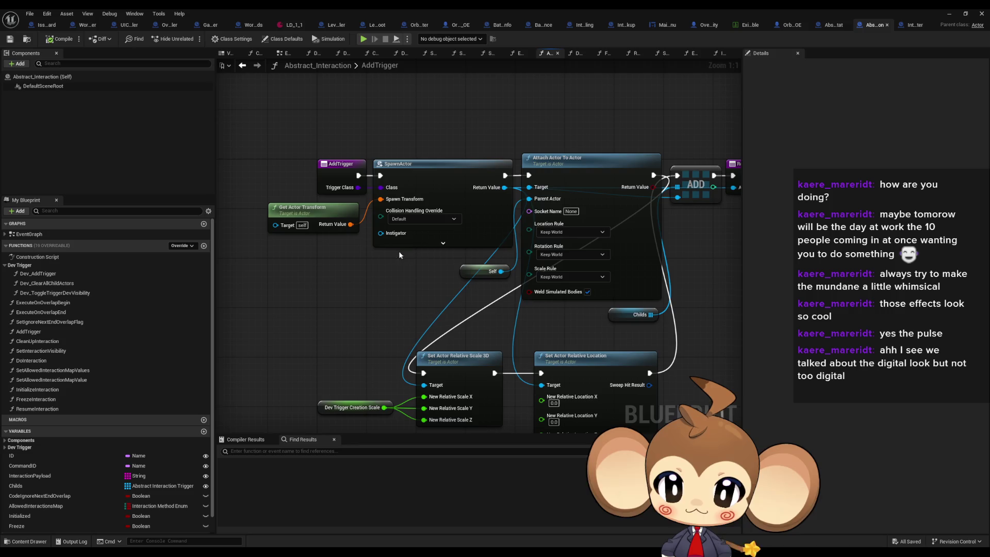
pyautogui.click(443, 243)
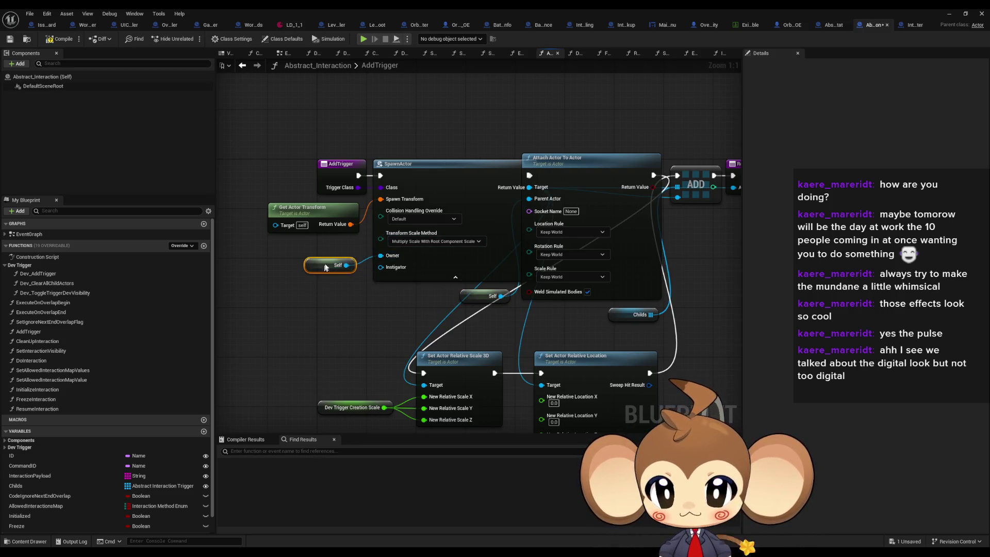
pyautogui.click(332, 278)
pyautogui.moveTo(332, 278)
pyautogui.mouseDown()
pyautogui.moveTo(332, 180)
pyautogui.moveTo(357, 236)
pyautogui.mouseUp()
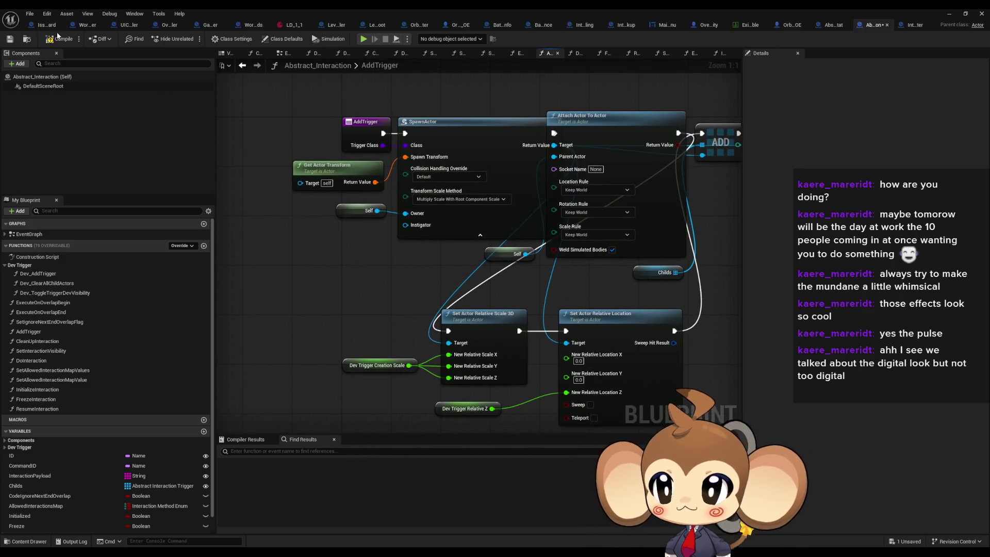
pyautogui.click(951, 15)
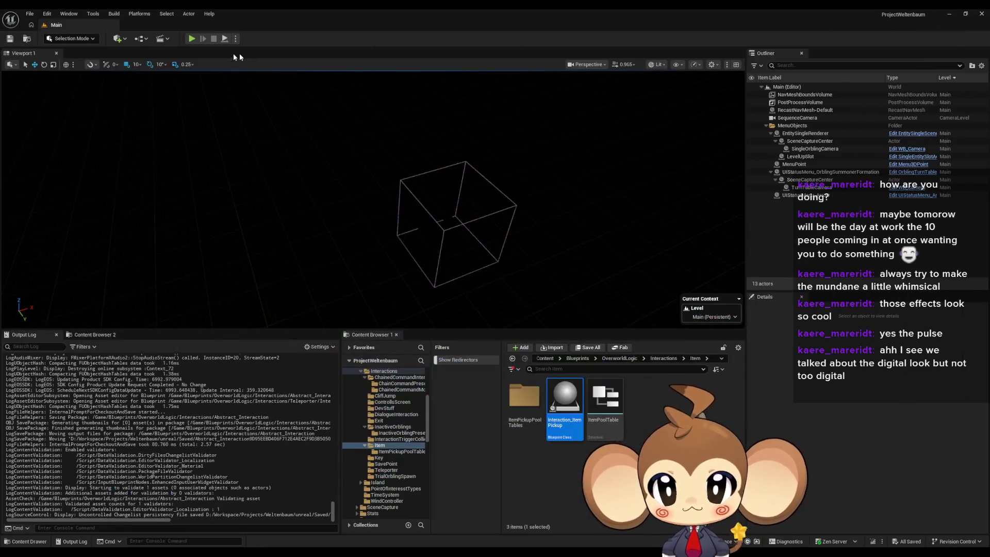
# Play-test the island, steering the camera along the paths, then stop the session
pyautogui.click(189, 39)
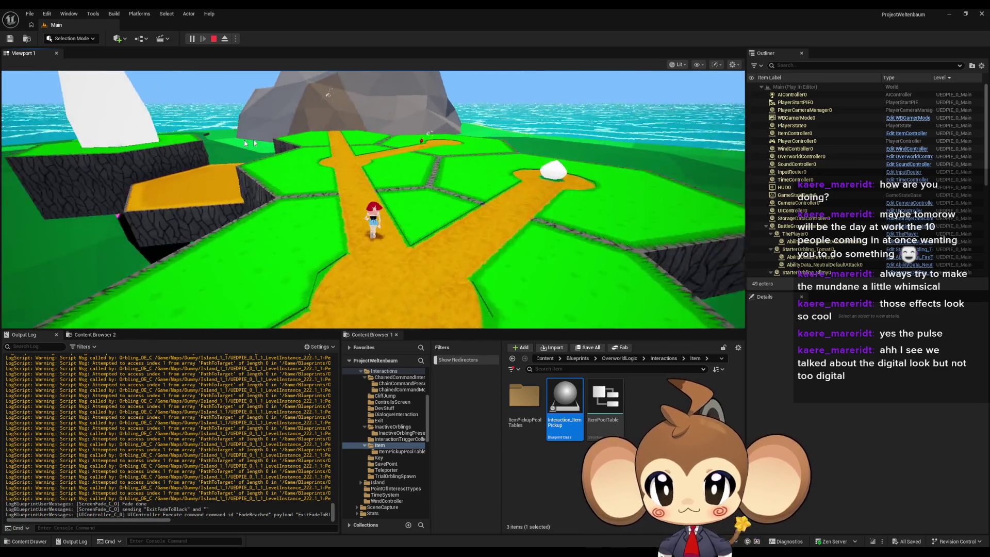
pyautogui.click(404, 168)
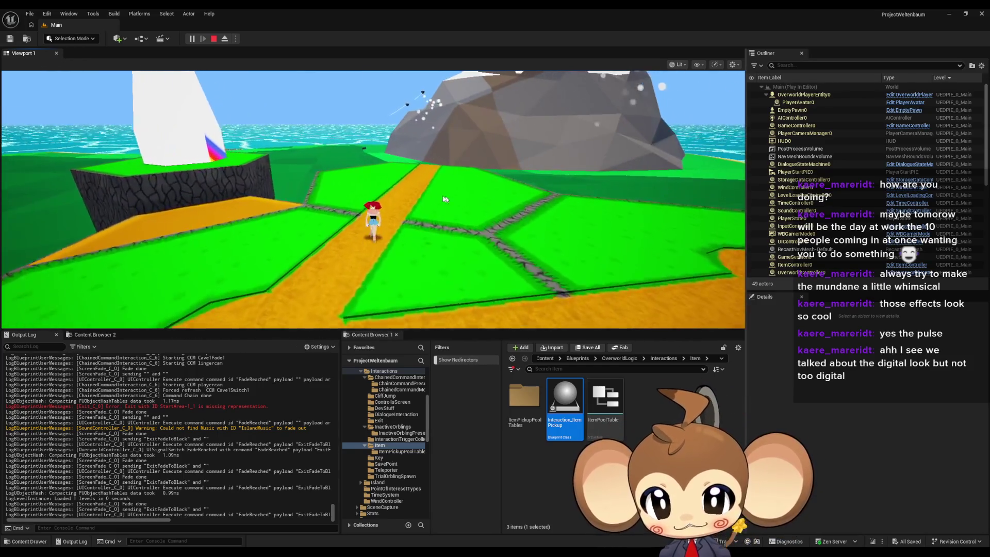
pyautogui.click(431, 225)
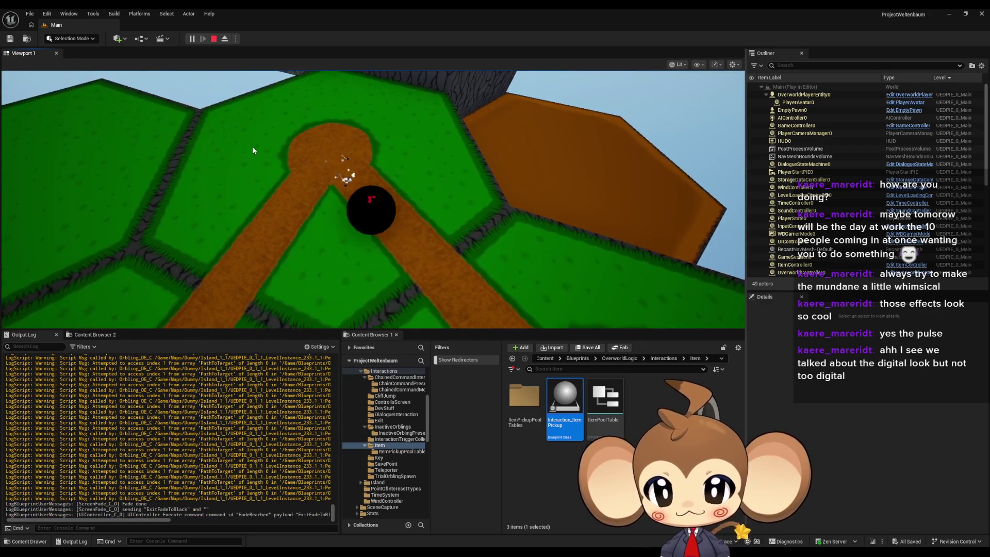
pyautogui.click(215, 40)
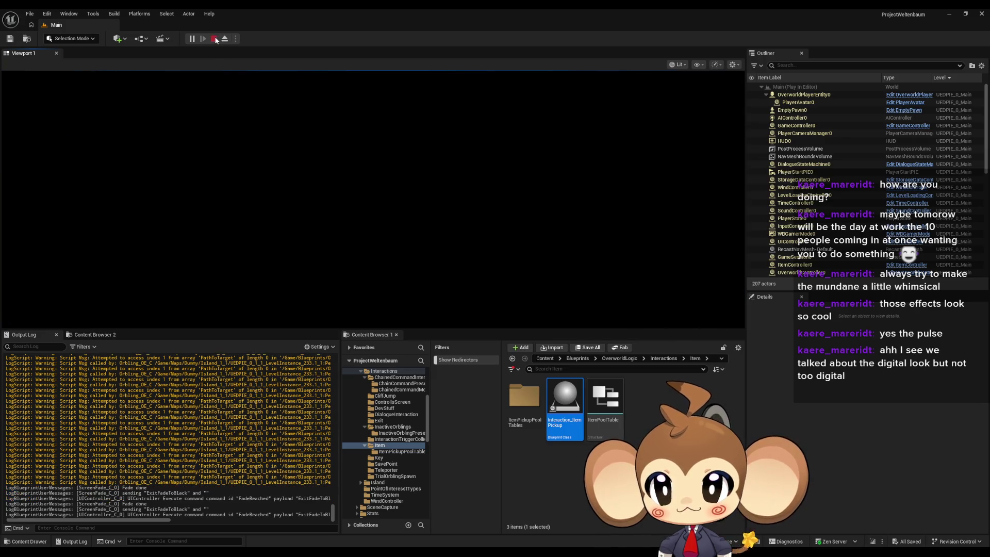
# Restart the play-test and exit the temple doorway toward the cliff and cave
pyautogui.click(202, 35)
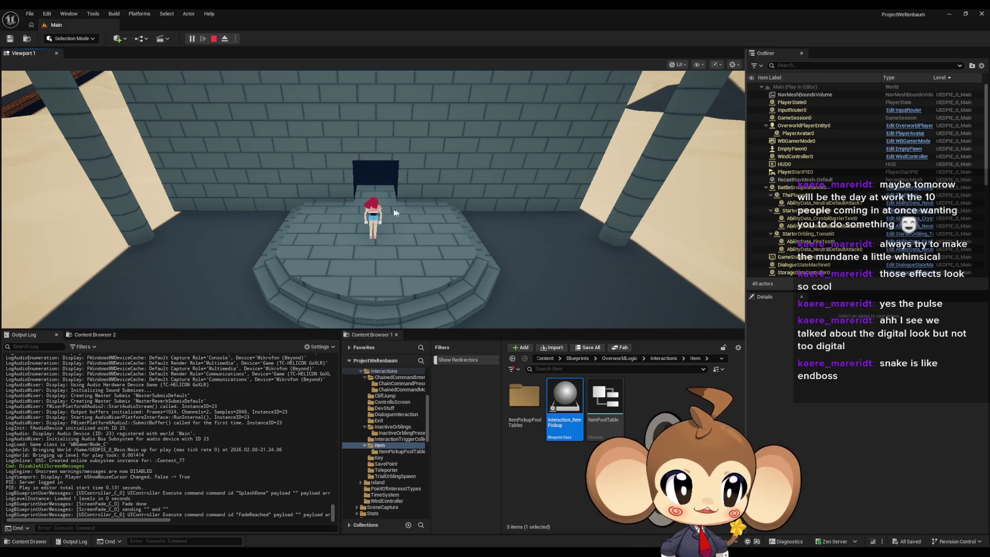
pyautogui.click(405, 187)
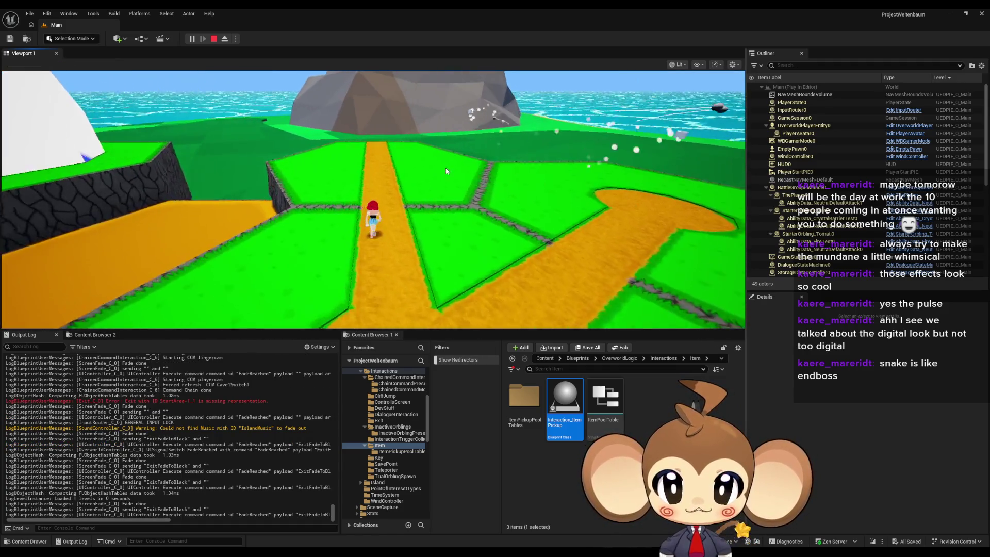
pyautogui.click(445, 170)
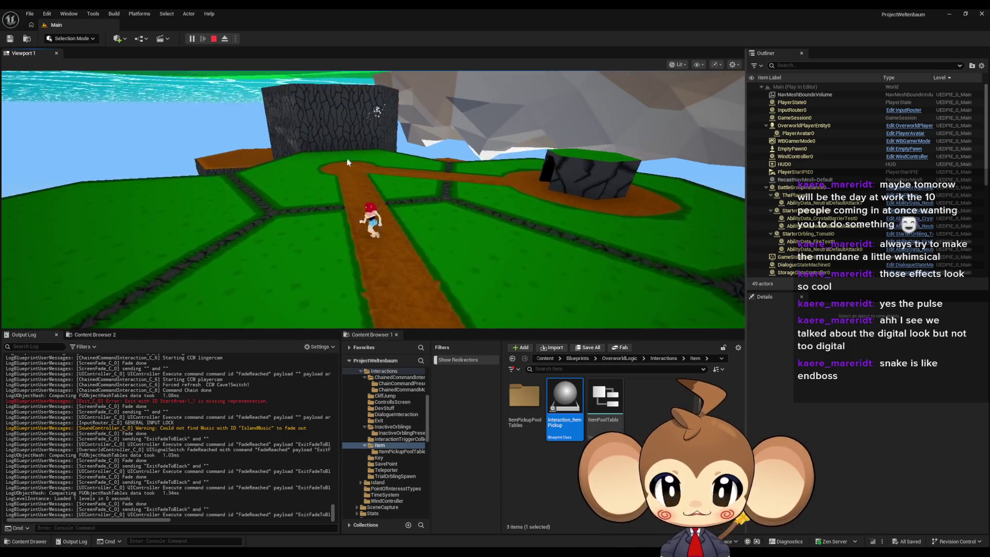
pyautogui.click(347, 162)
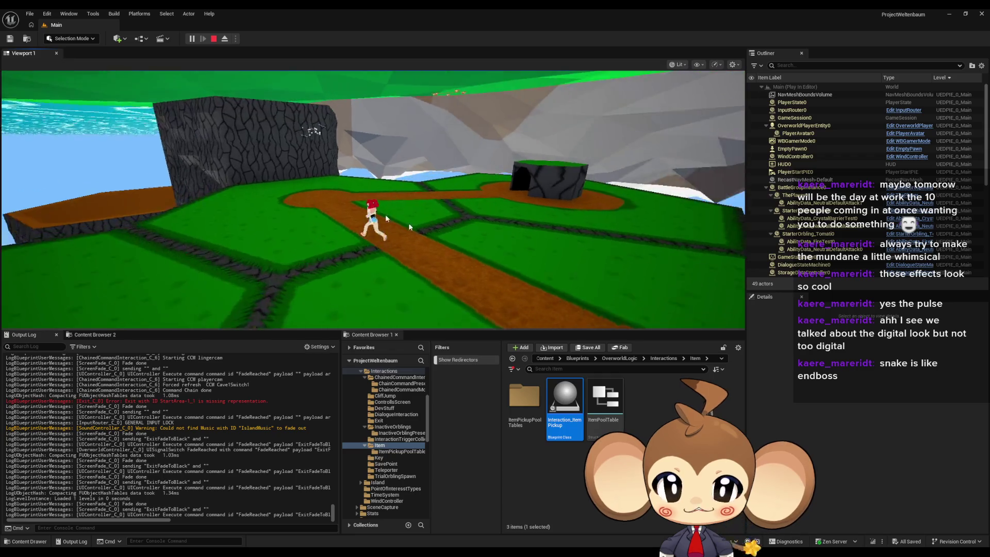
# Turn the camera across the paths and walk the character into the cave
pyautogui.click(399, 206)
pyautogui.click(504, 190)
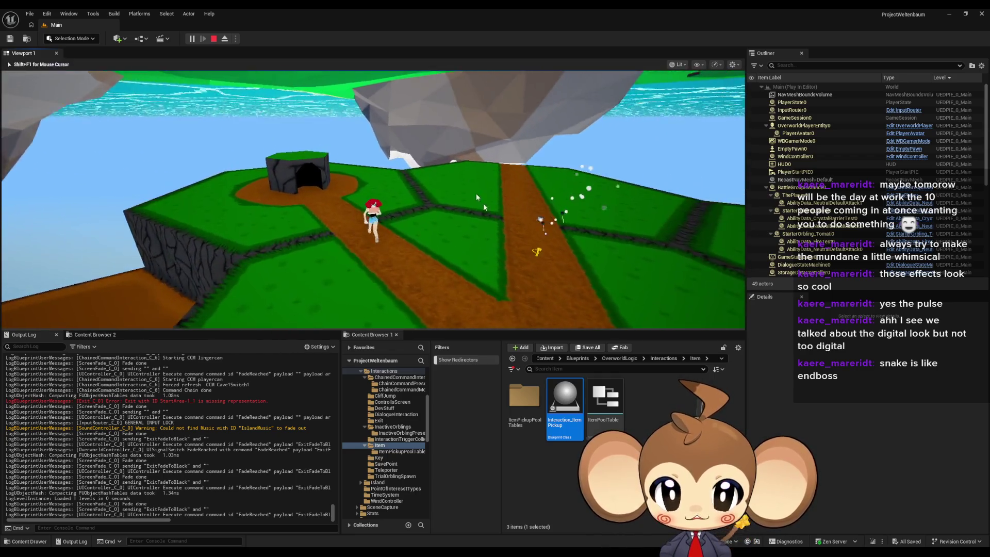
pyautogui.click(416, 222)
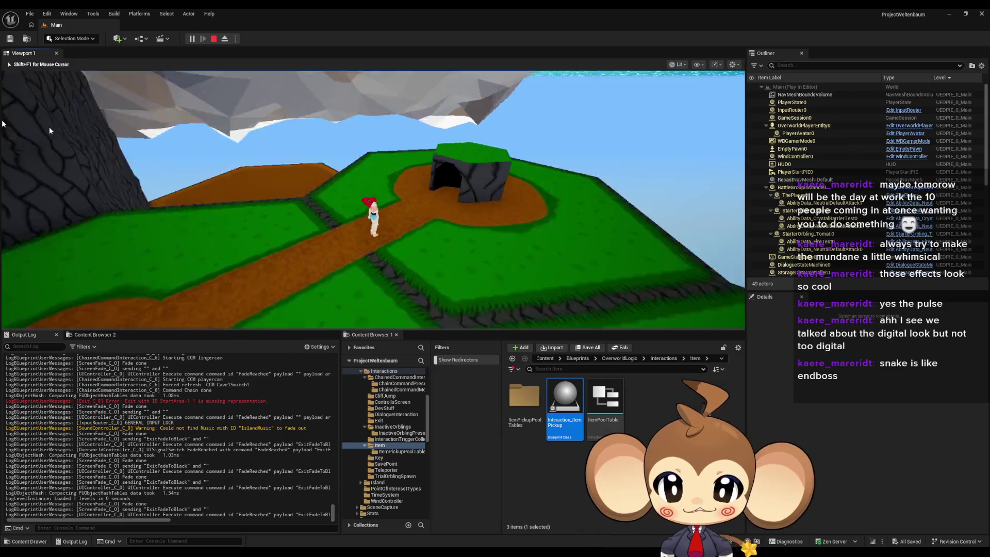
pyautogui.click(189, 166)
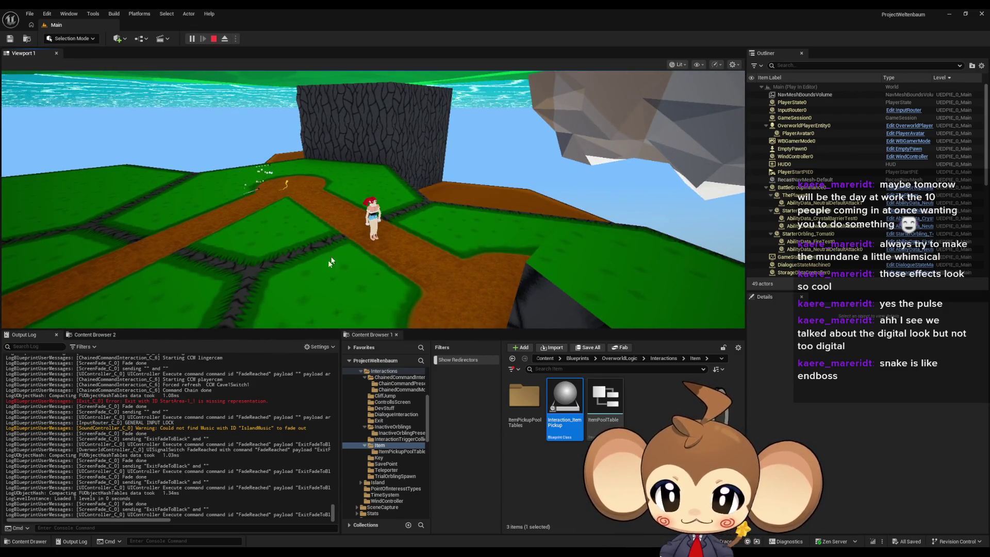
pyautogui.press('w')
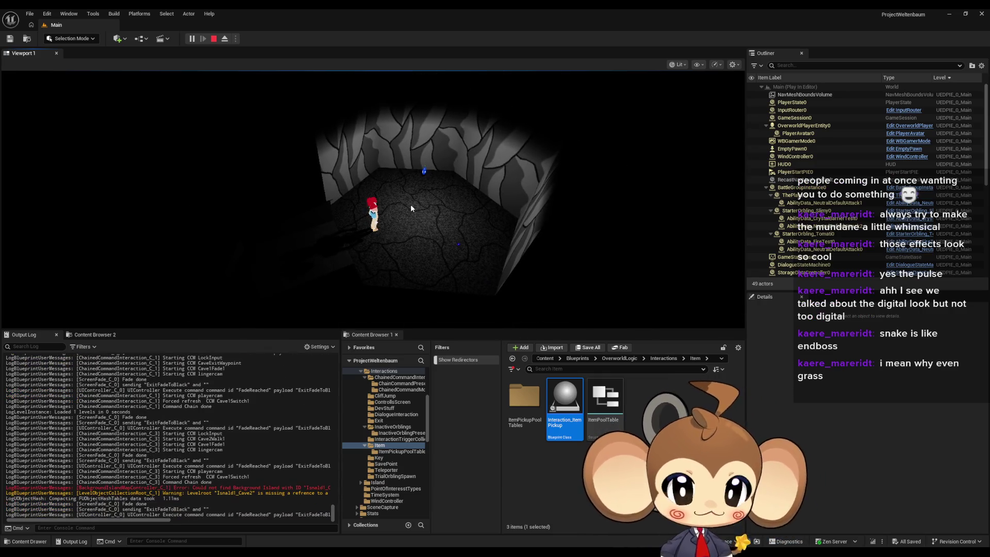
# Walk the character onto the blue item pickup to collect the Fishy, then stop the play-test
pyautogui.click(410, 204)
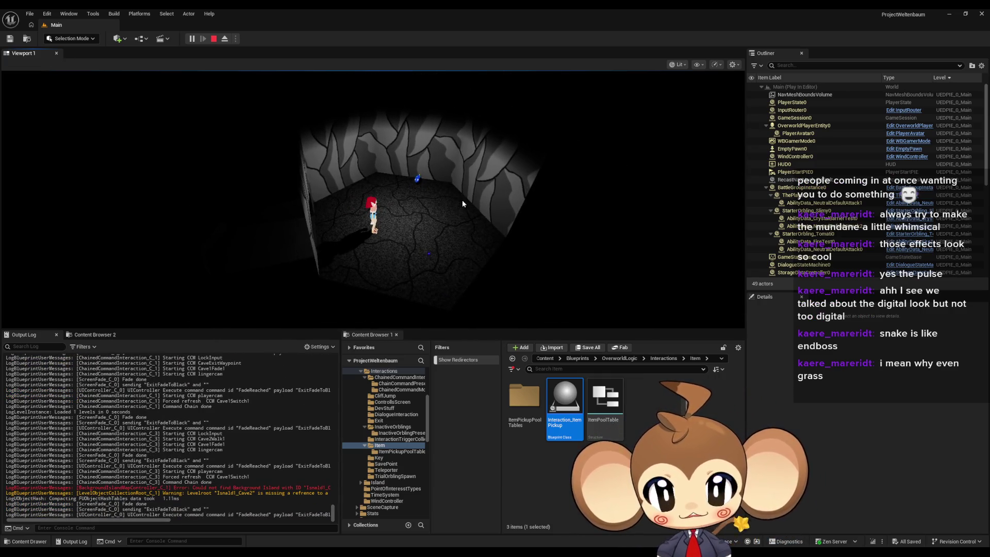
pyautogui.press('w')
pyautogui.press('e')
pyautogui.press('e')
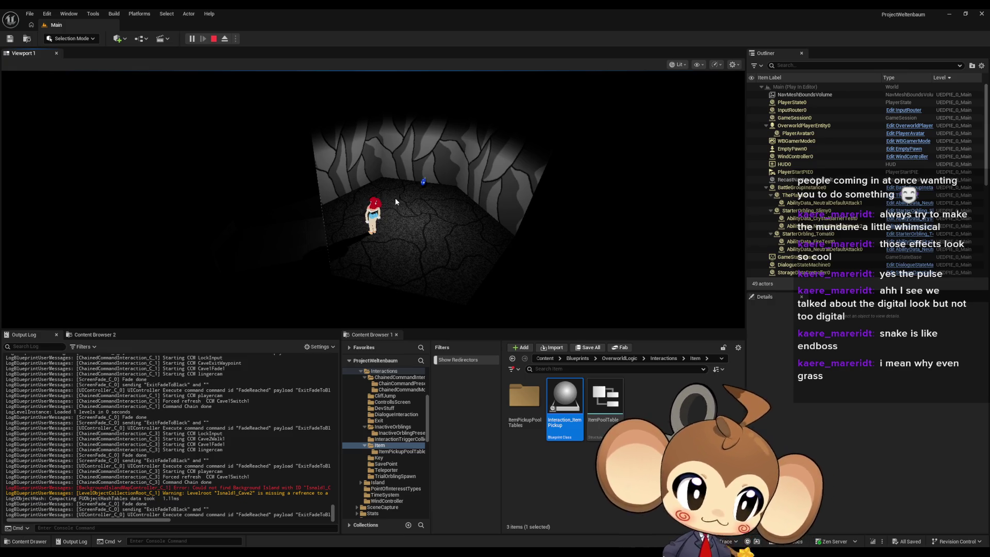
pyautogui.click(395, 197)
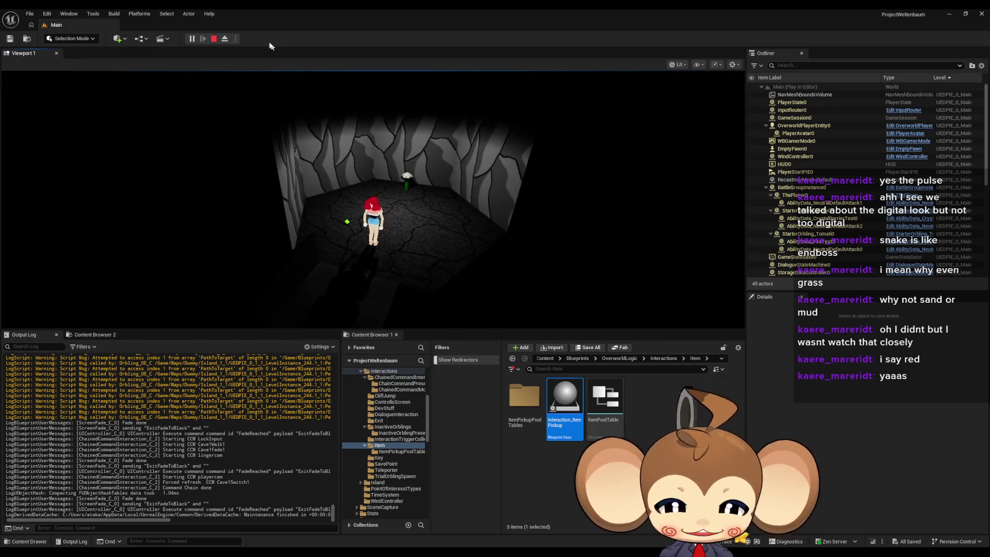
pyautogui.click(214, 41)
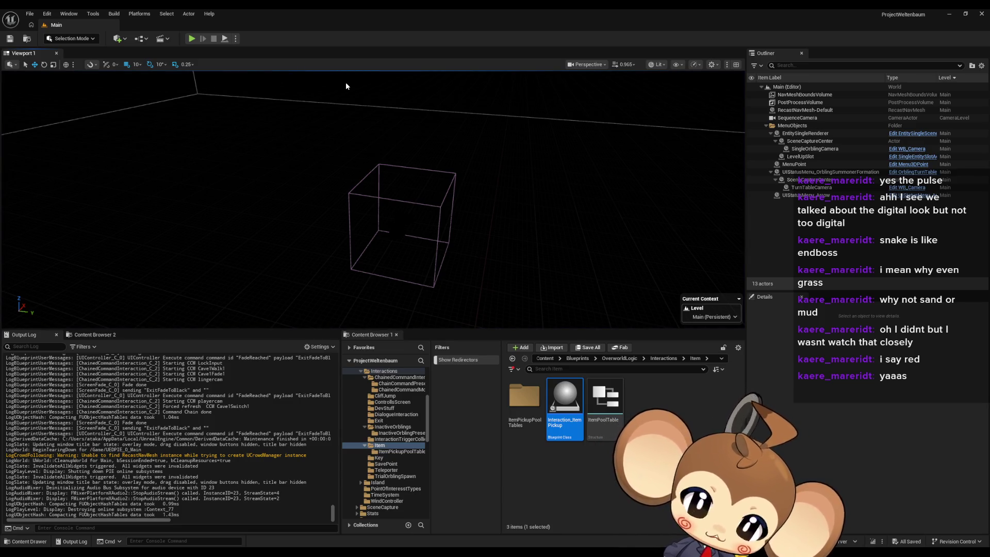
# Start a new play-test and walk through the stone building and up the stairs into the cave
pyautogui.click(192, 39)
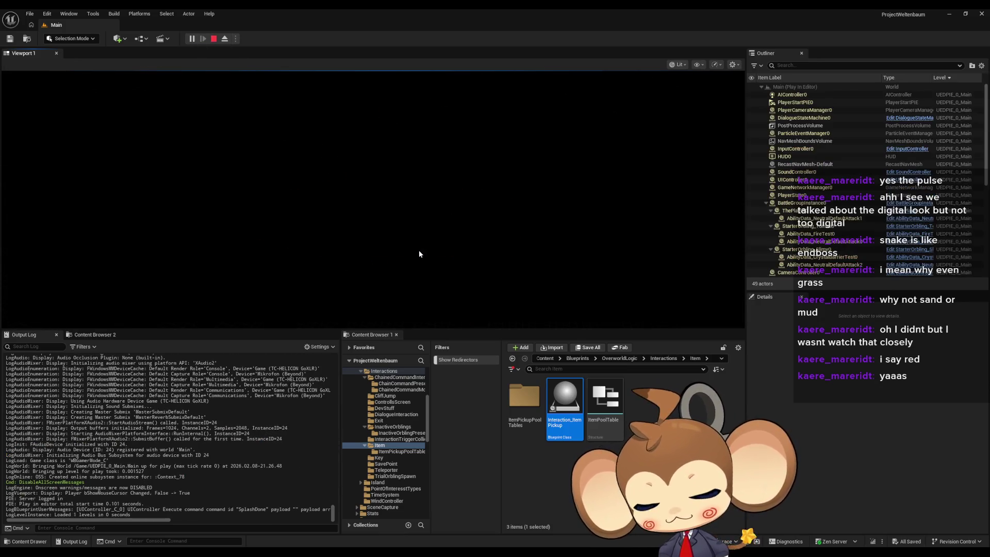
pyautogui.press('w')
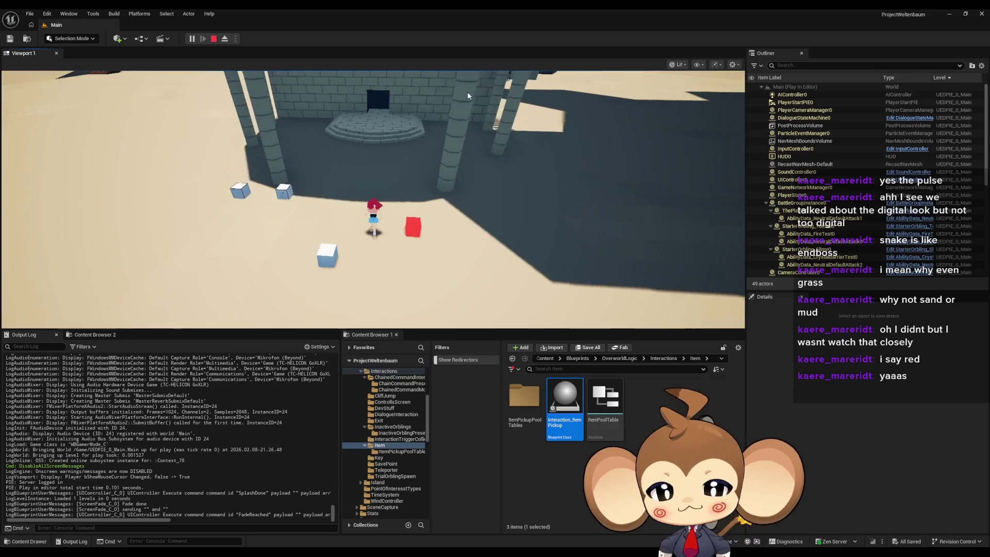
pyautogui.press('w')
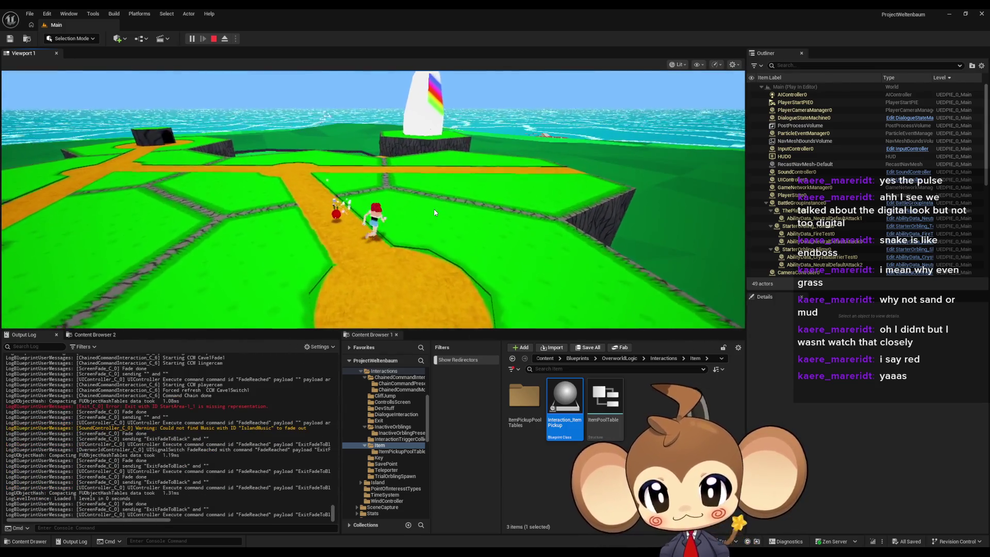
pyautogui.click(434, 212)
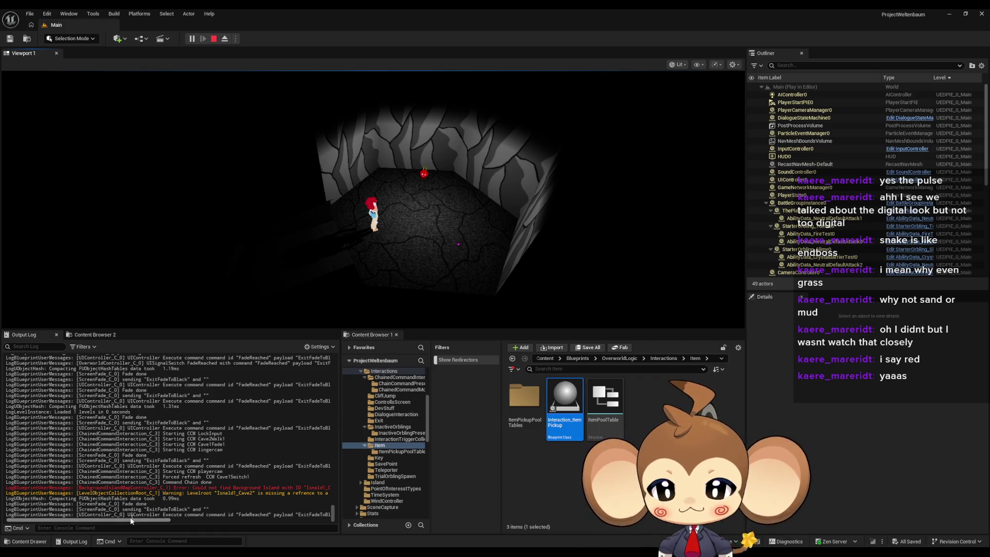
# Walk out of the red orbling's cave onto the island, then back into the dark chamber
pyautogui.moveTo(112, 521)
pyautogui.mouseDown()
pyautogui.moveTo(168, 519)
pyautogui.moveTo(95, 515)
pyautogui.mouseUp()
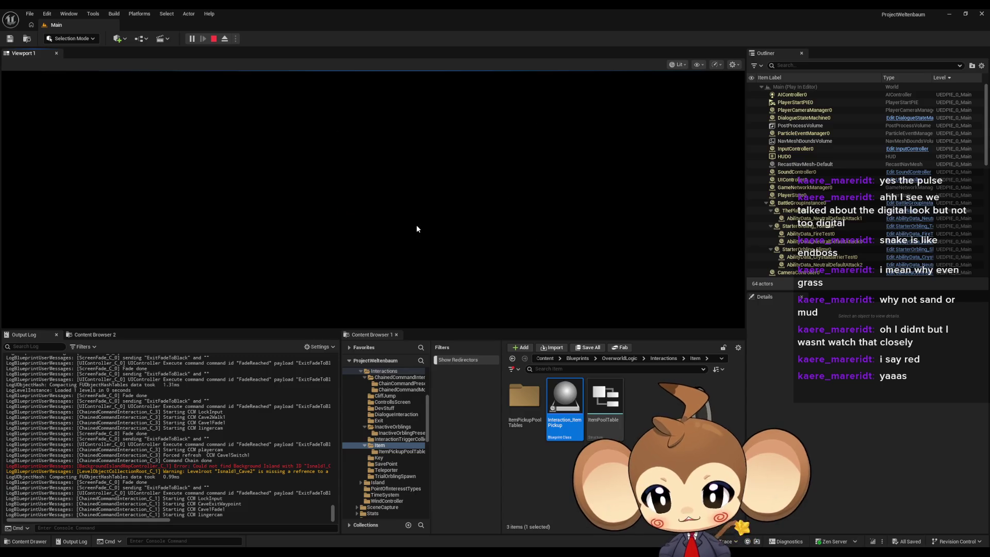
pyautogui.press('Up')
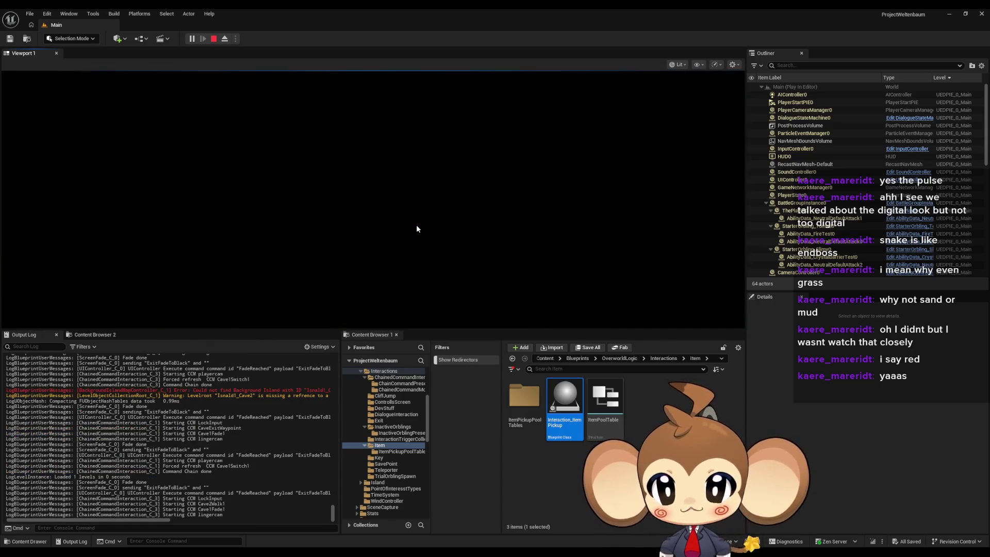
pyautogui.press('Down')
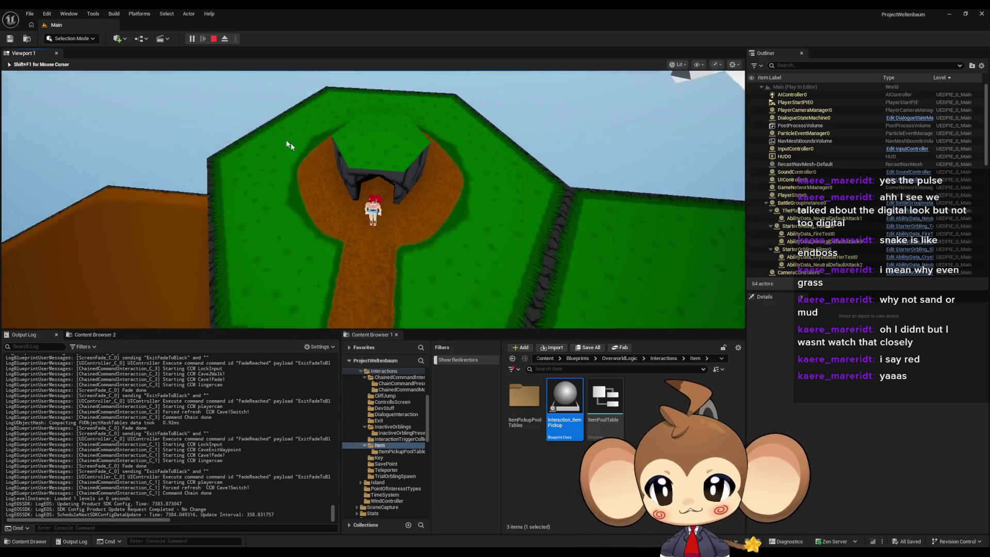
pyautogui.click(509, 146)
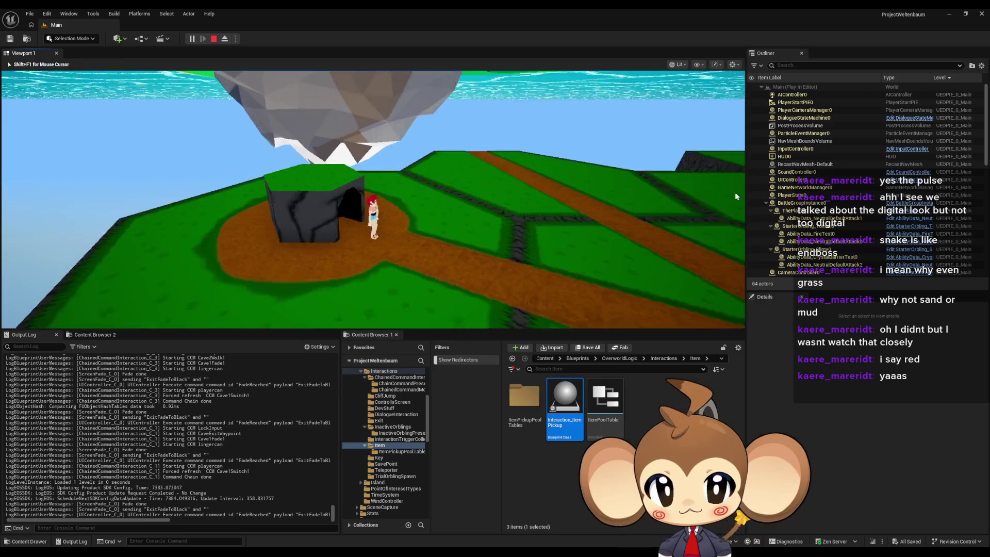
pyautogui.press('Up')
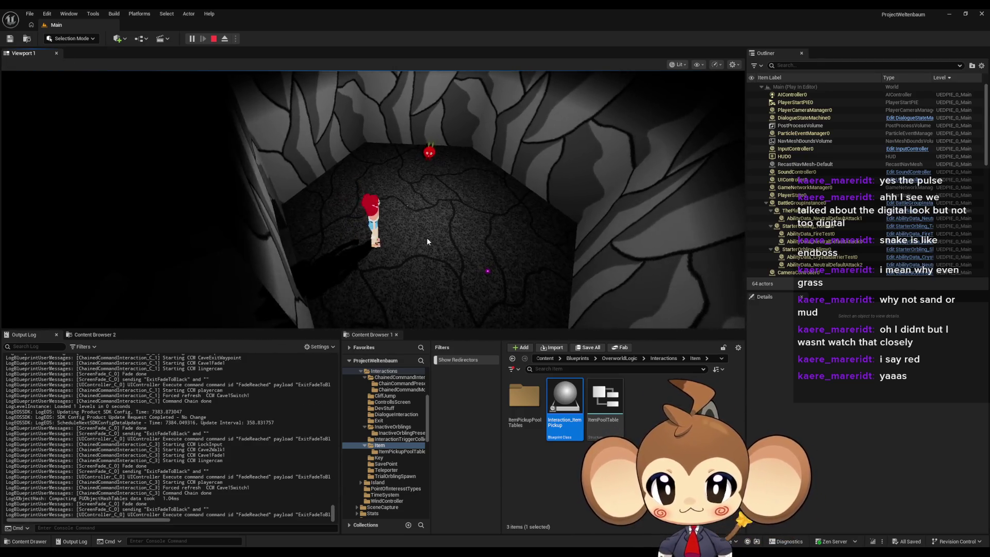
pyautogui.click(426, 238)
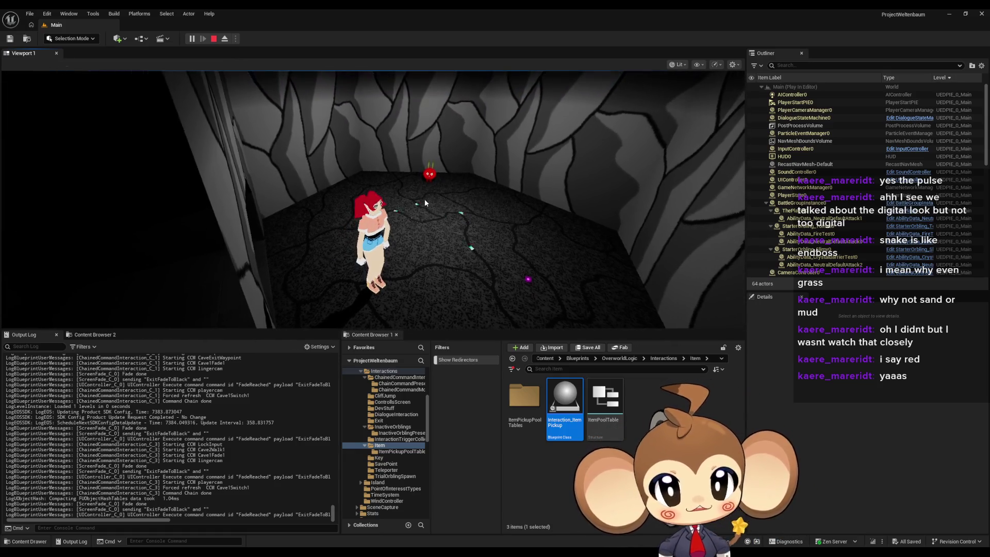
# Eject from the game, select the red orbling, and open the Blueprint Debugger from Tools > Debug
pyautogui.click(224, 40)
pyautogui.click(468, 170)
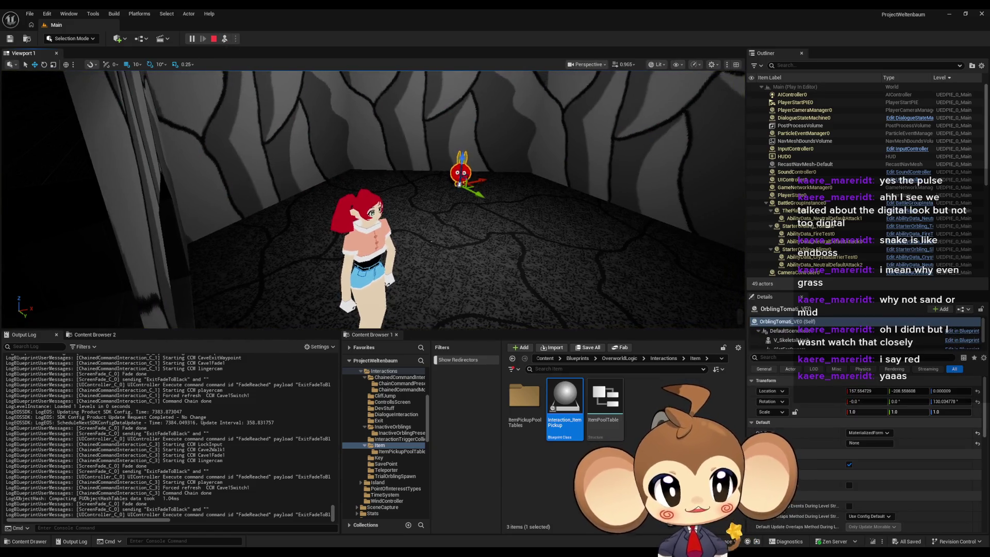
pyautogui.scroll(-3, 467, 196)
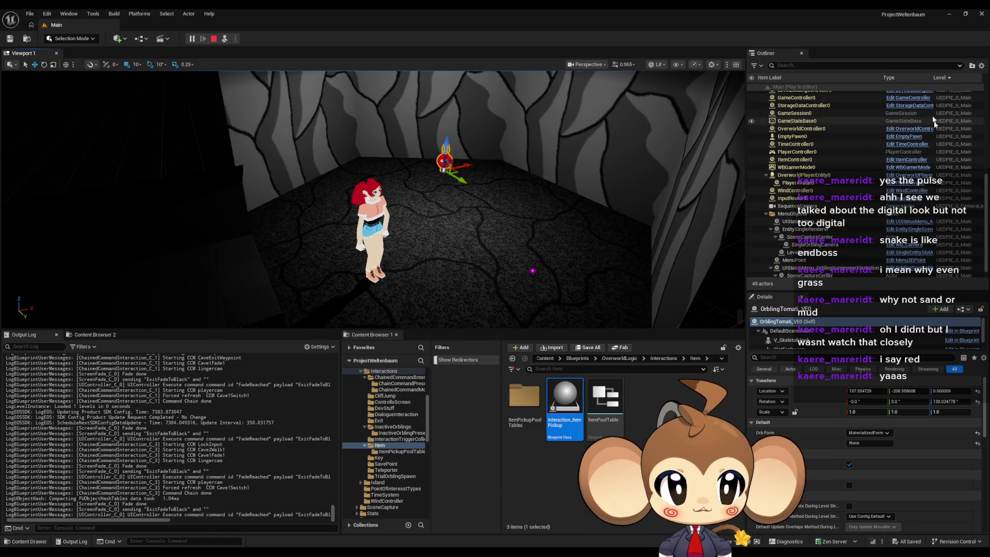
pyautogui.scroll(-1, 942, 213)
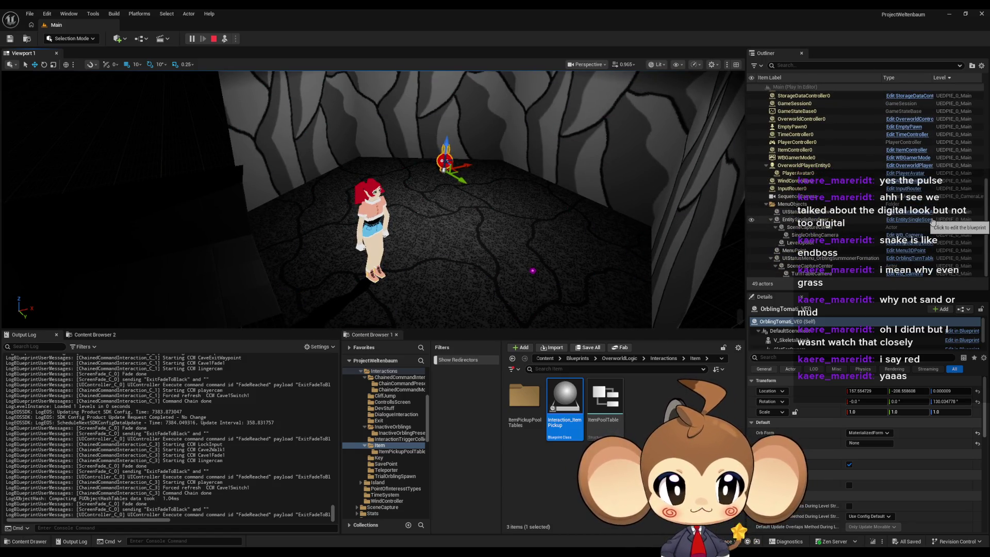
pyautogui.click(92, 13)
pyautogui.moveTo(130, 214)
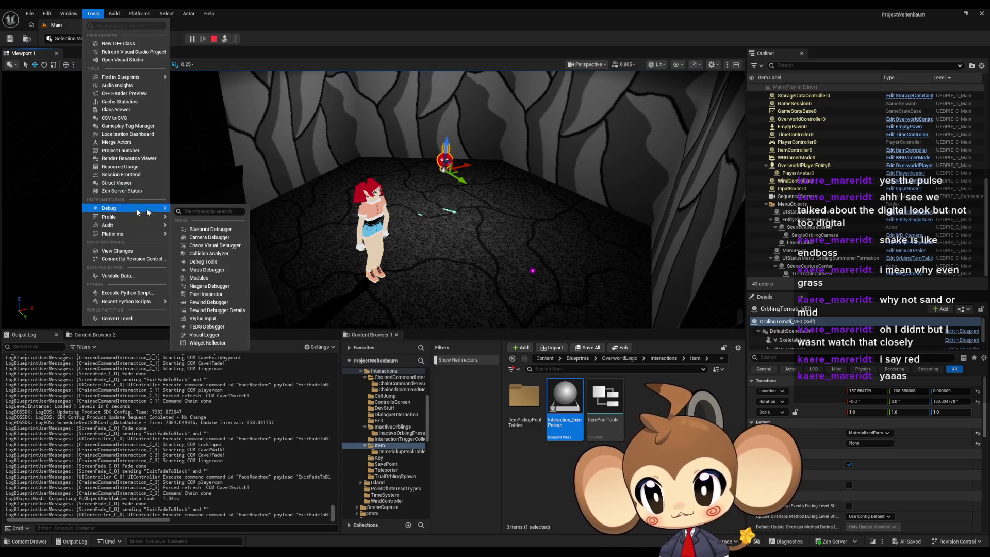
pyautogui.click(207, 229)
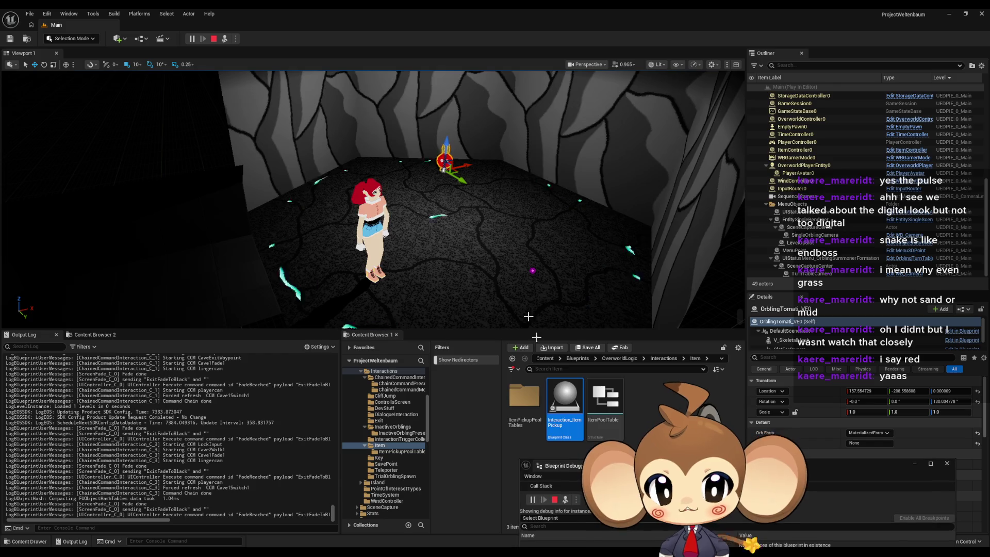
# Set the debugger's Blueprint to OrblingTomati_VE, then possess the player character again
pyautogui.moveTo(562, 465); pyautogui.dragTo(598, 369)
pyautogui.click(588, 429)
pyautogui.write('toamti')
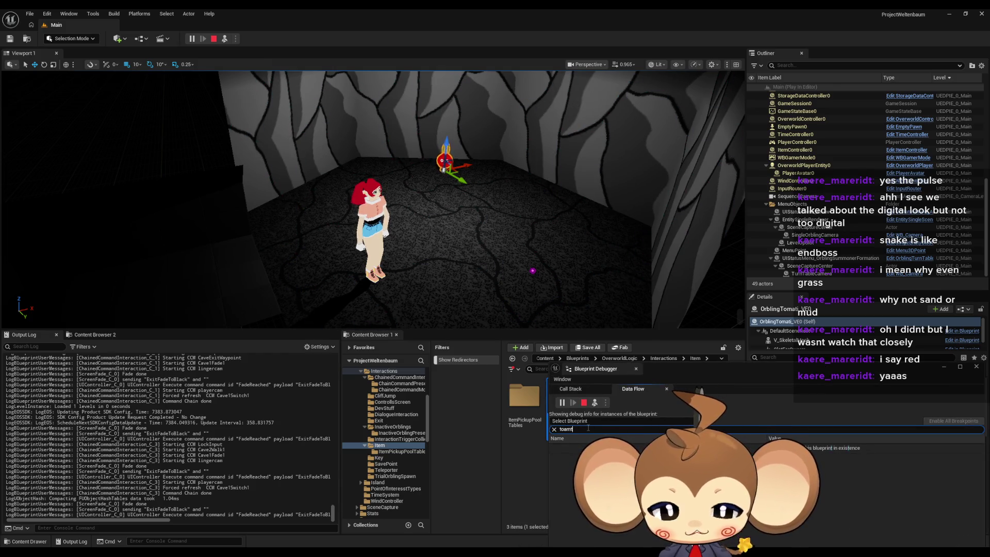
pyautogui.press('BackSpace')
pyautogui.press('BackSpace')
pyautogui.press('BackSpace')
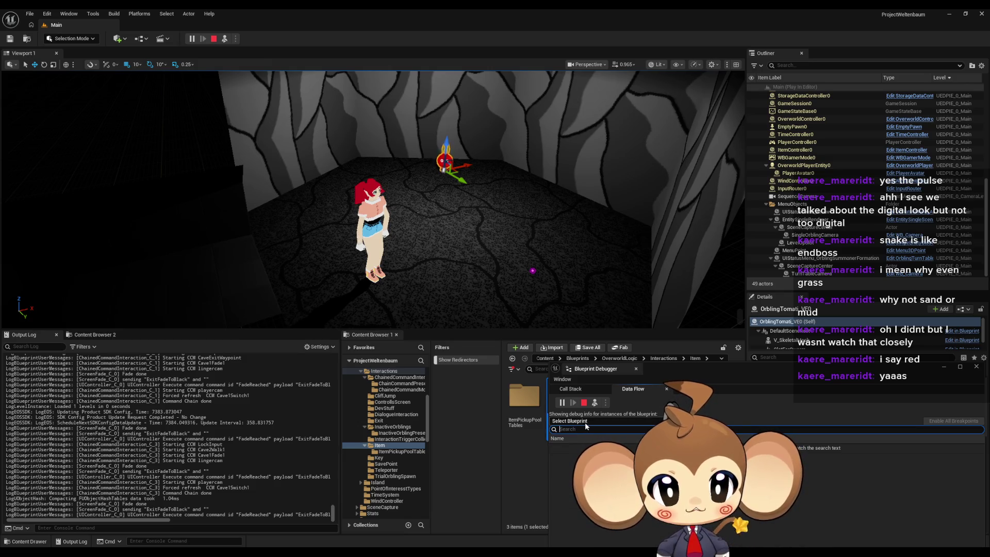
pyautogui.click(584, 422)
pyautogui.write('tomati')
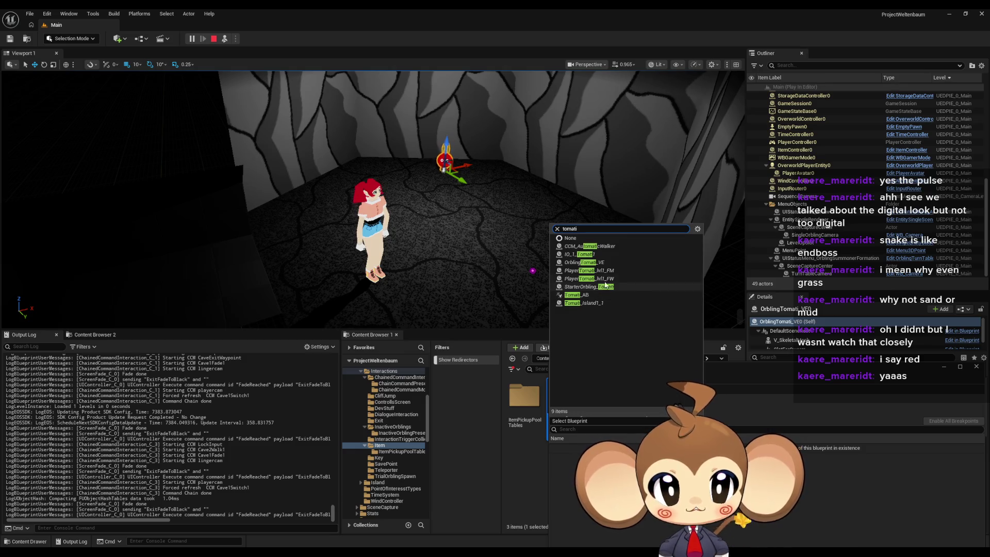
pyautogui.click(584, 263)
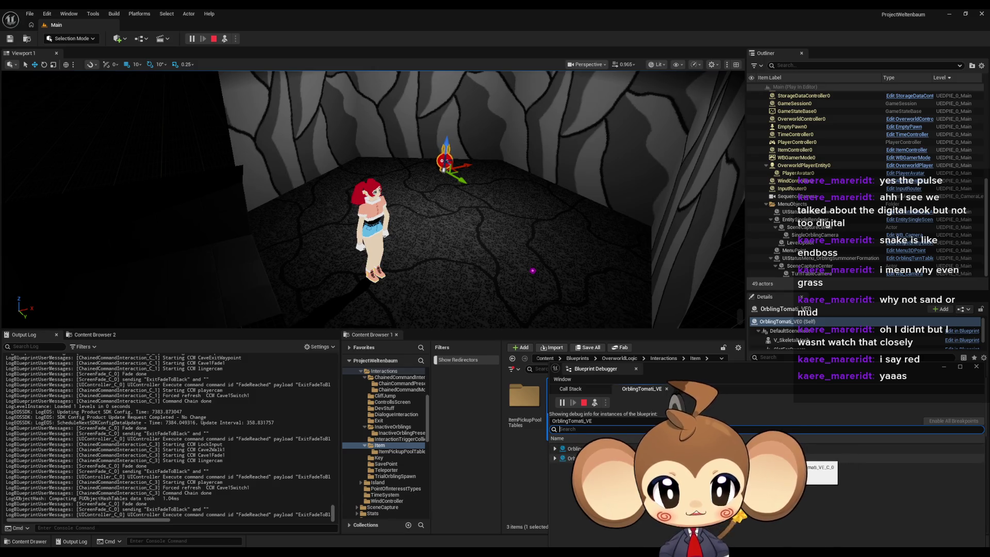
pyautogui.click(417, 264)
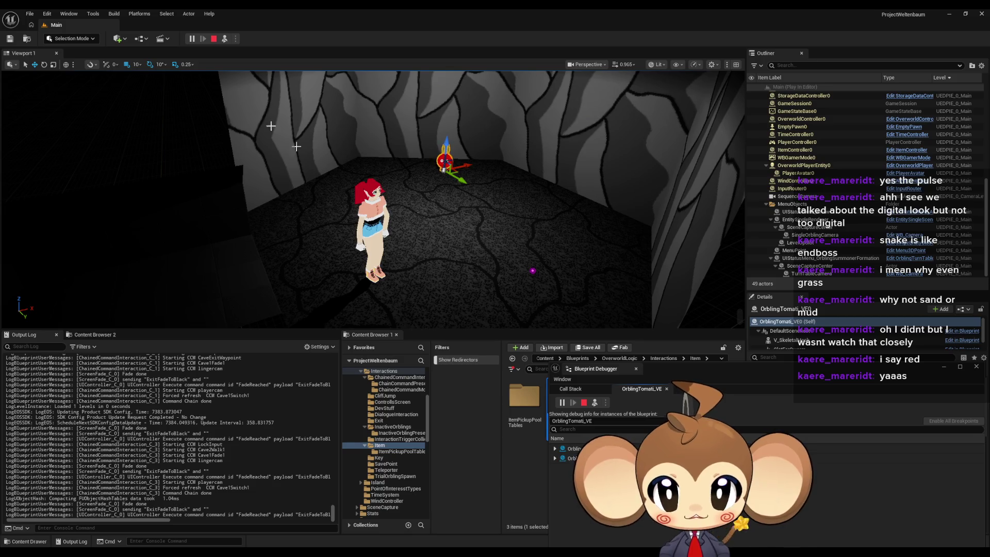
pyautogui.click(225, 40)
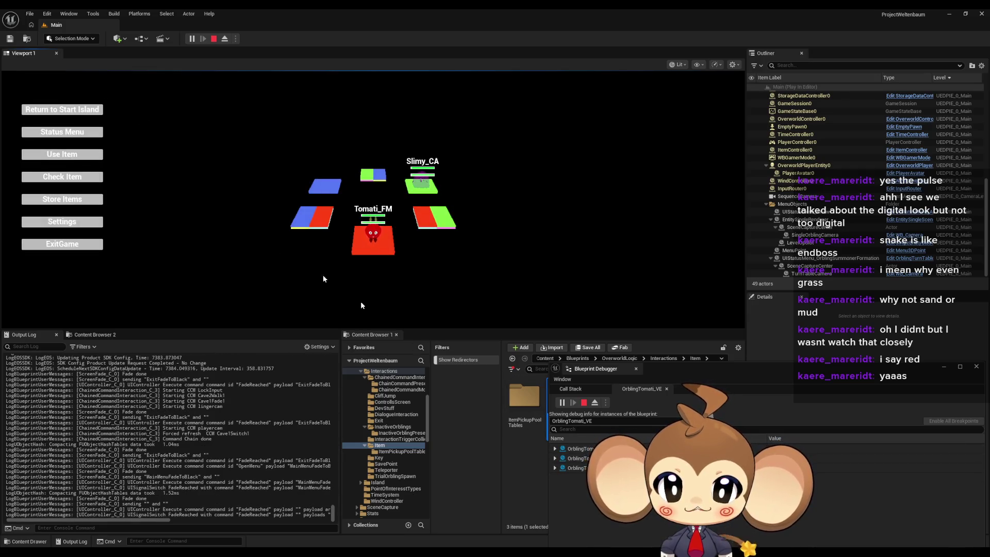
# Select the MenuObjects folder in the play session's Outliner
pyautogui.click(55, 110)
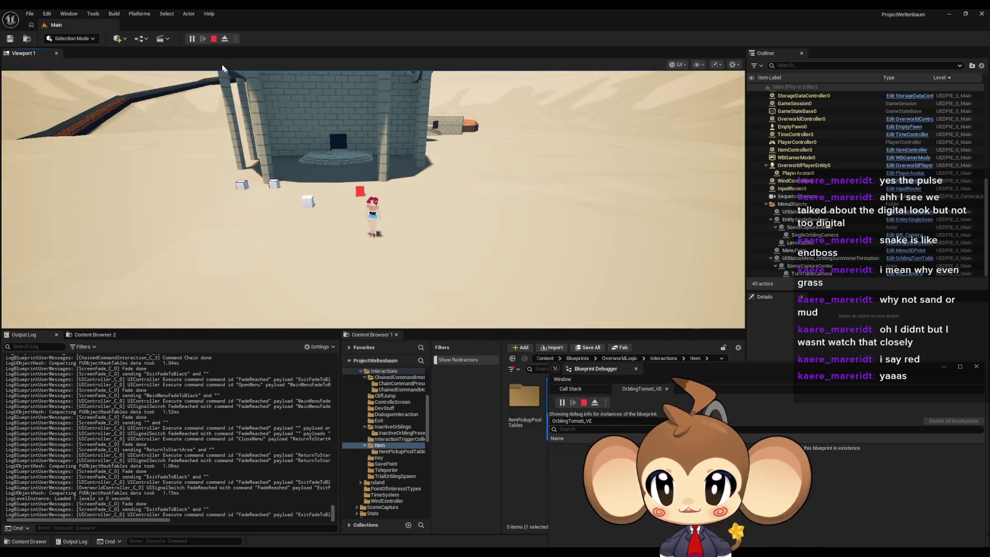
pyautogui.scroll(5, 872, 222)
pyautogui.scroll(-5, 872, 222)
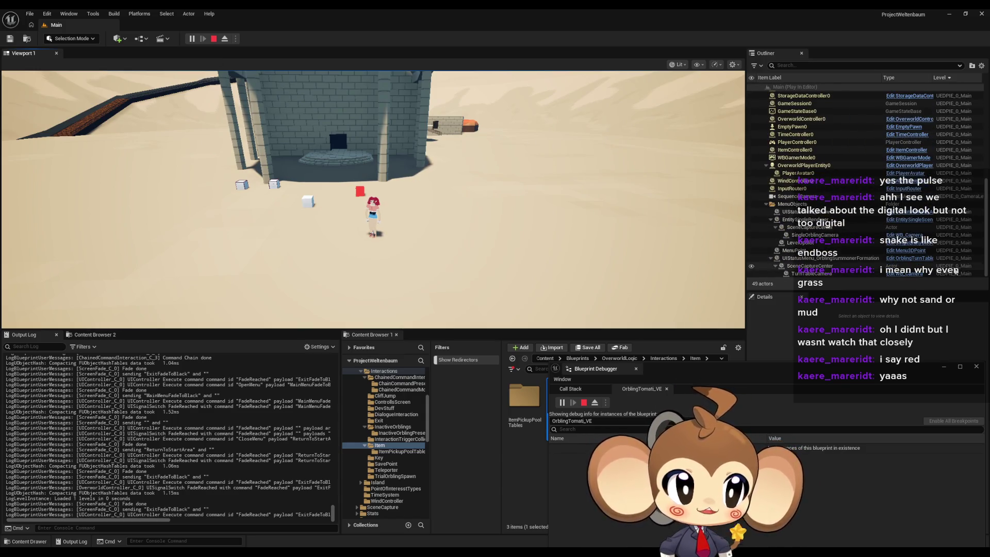
pyautogui.click(763, 205)
pyautogui.scroll(-3, 766, 204)
pyautogui.scroll(-5, 767, 200)
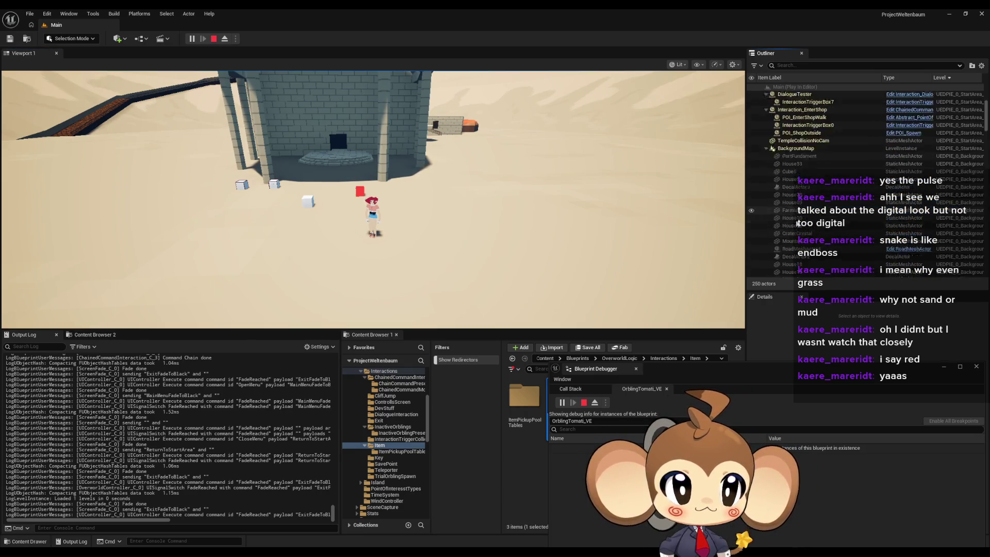
pyautogui.scroll(5, 766, 199)
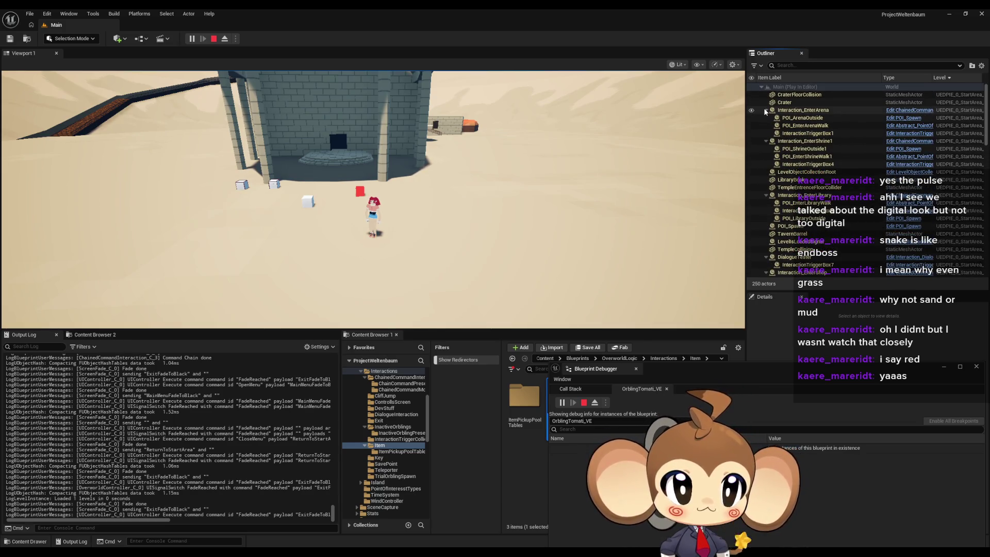
# Collapse the Interaction_EnterArena, Shrine1, Library, Shop, Shrine2, Tavern and DialogueTester entries
pyautogui.click(766, 110)
pyautogui.click(766, 117)
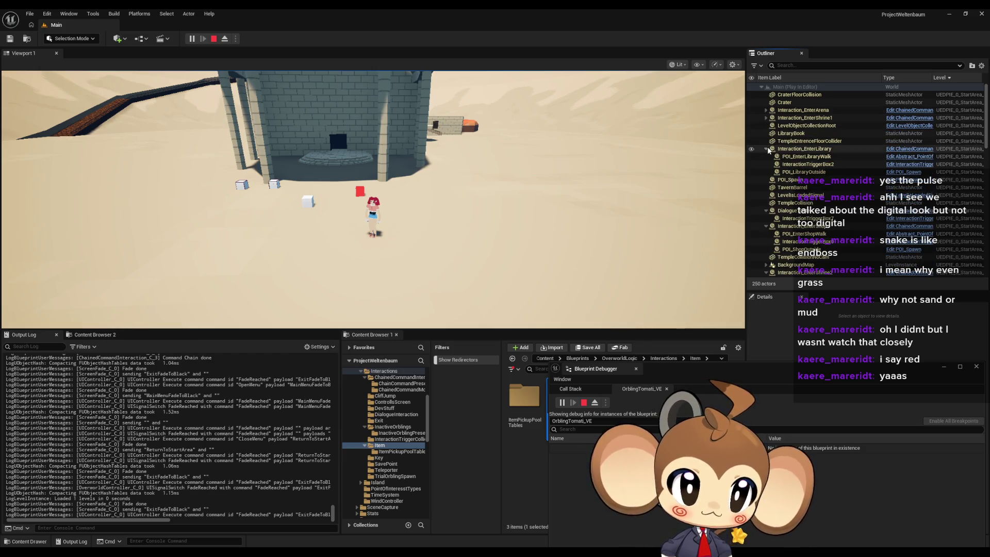
pyautogui.click(767, 149)
pyautogui.click(767, 188)
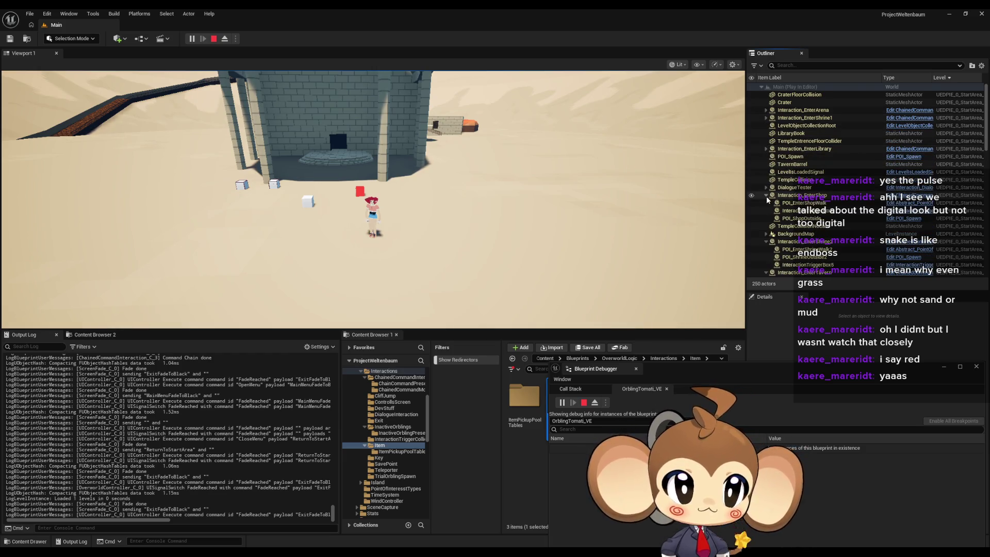
pyautogui.click(766, 195)
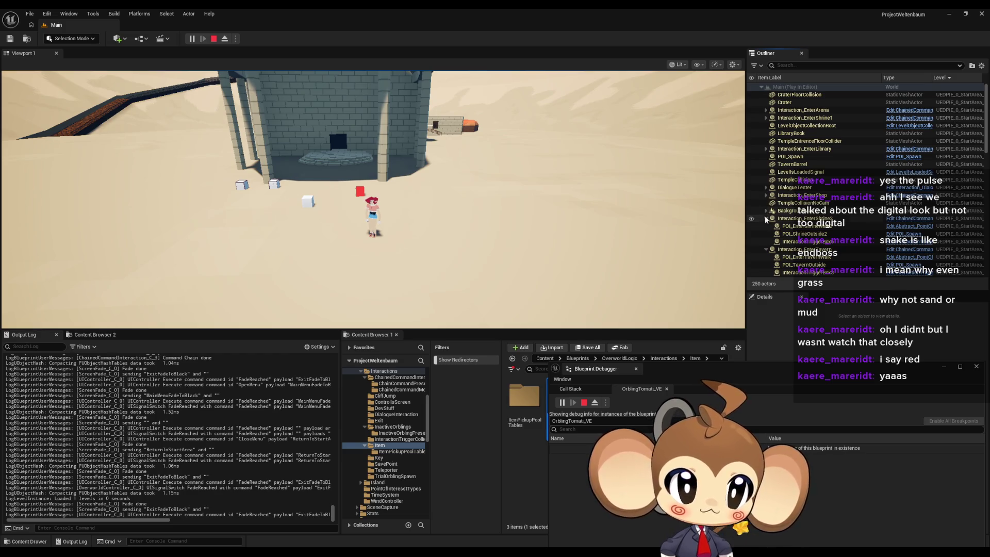
pyautogui.click(767, 218)
pyautogui.click(767, 227)
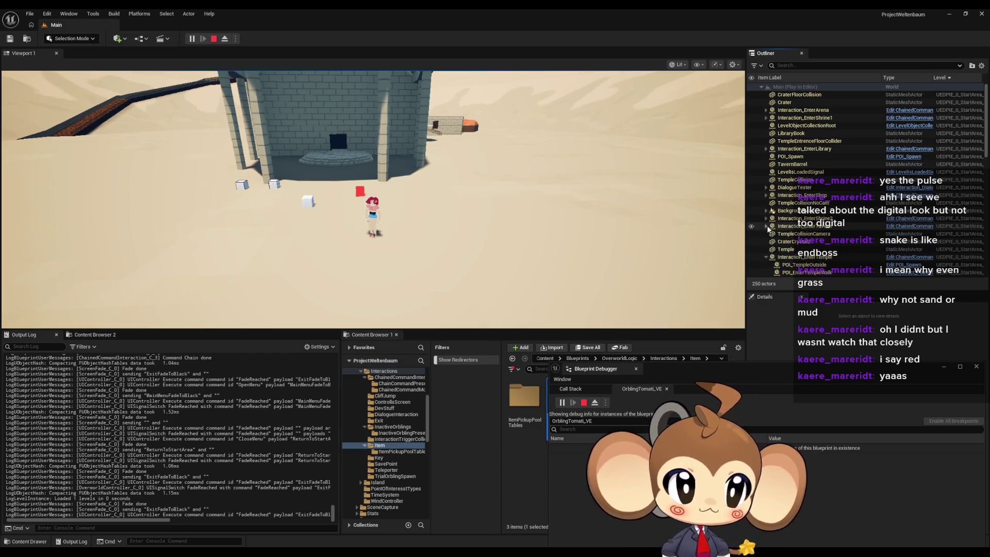
pyautogui.scroll(-3, 768, 232)
pyautogui.scroll(3, 835, 145)
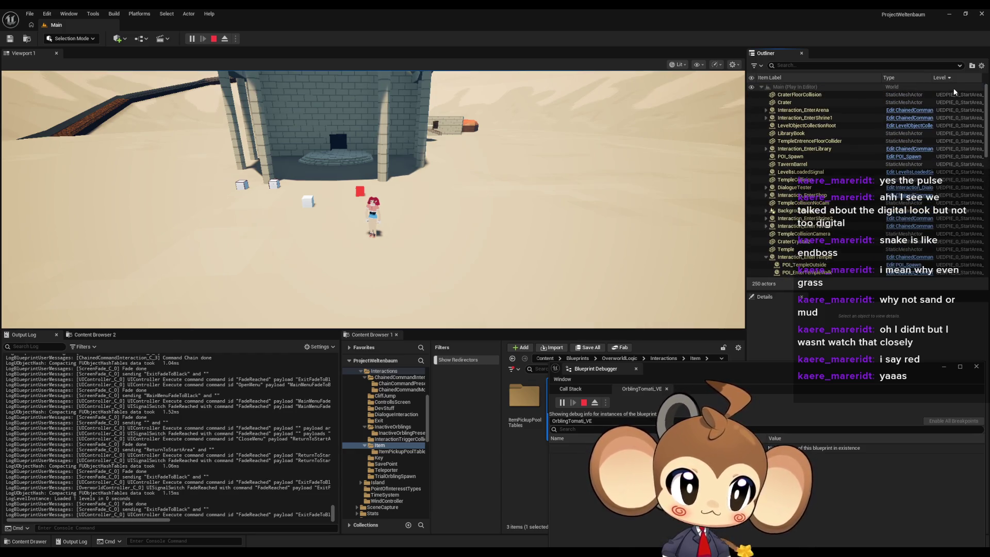
# Sort the Outliner by Item Label, scroll through the list, and stop the play-test
pyautogui.click(838, 78)
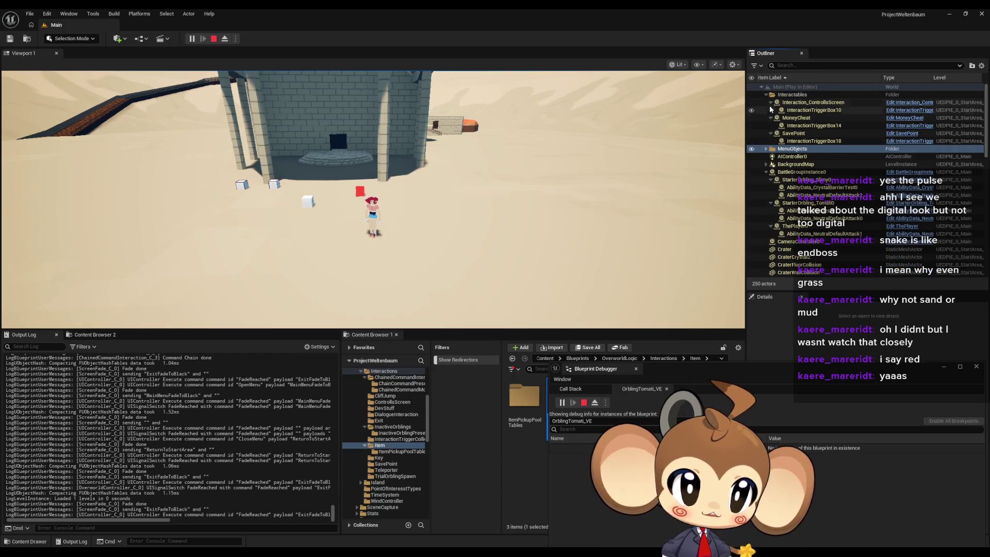
pyautogui.scroll(-5, 852, 141)
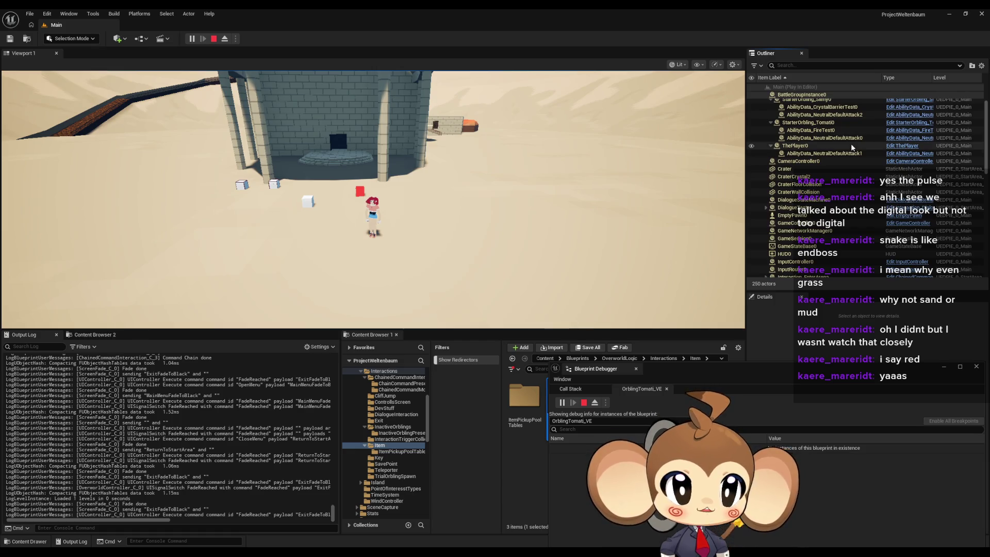
pyautogui.scroll(-2, 844, 158)
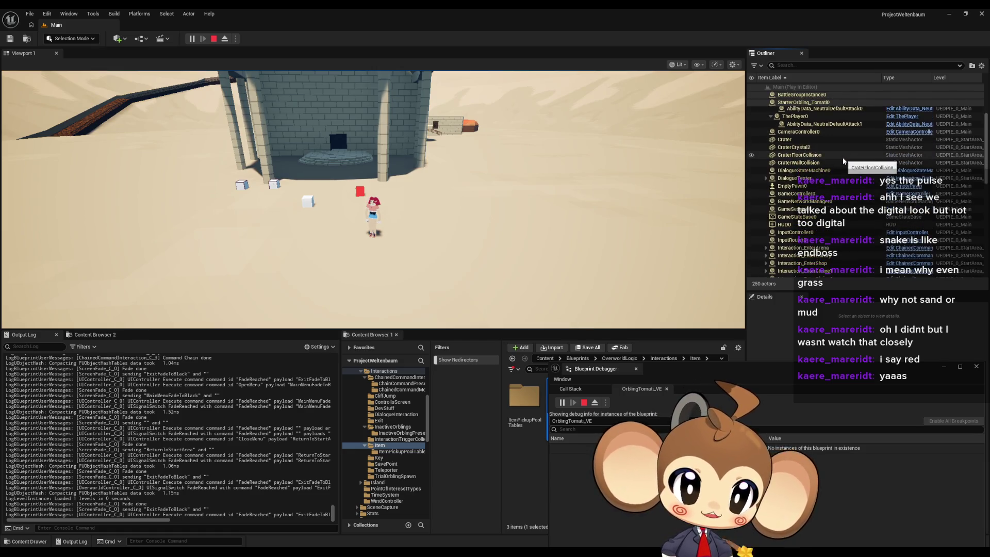
pyautogui.scroll(-10, 845, 160)
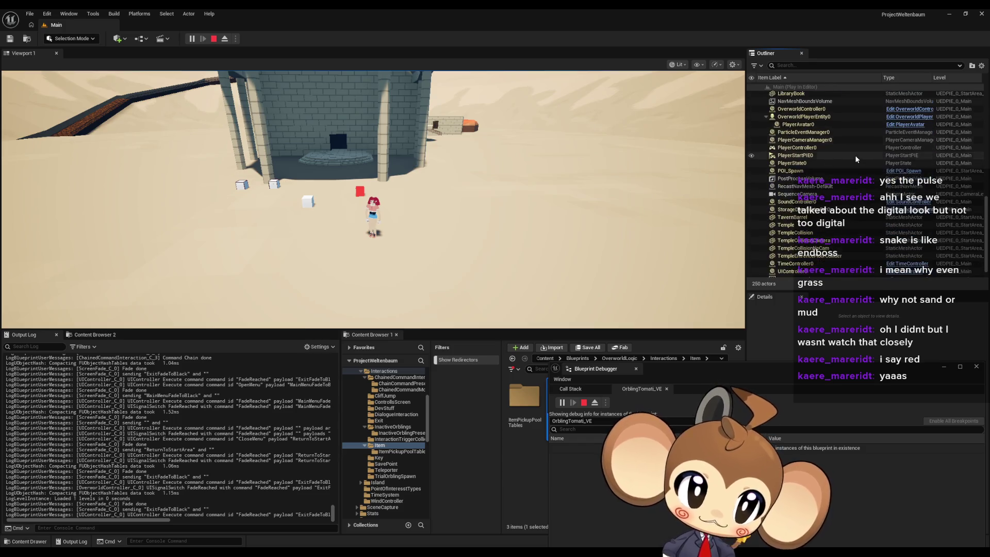
pyautogui.scroll(-1, 856, 159)
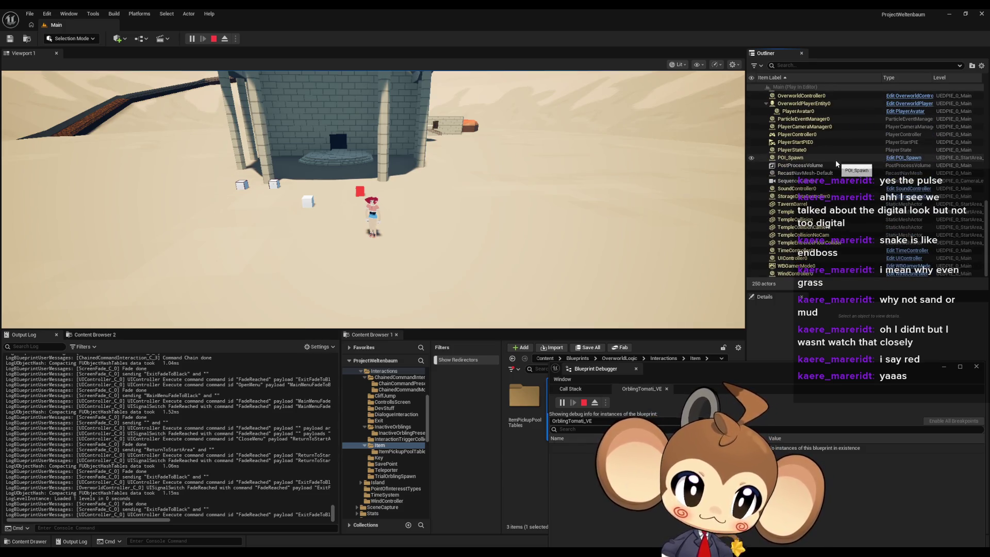
pyautogui.scroll(1, 835, 227)
pyautogui.scroll(6, 877, 232)
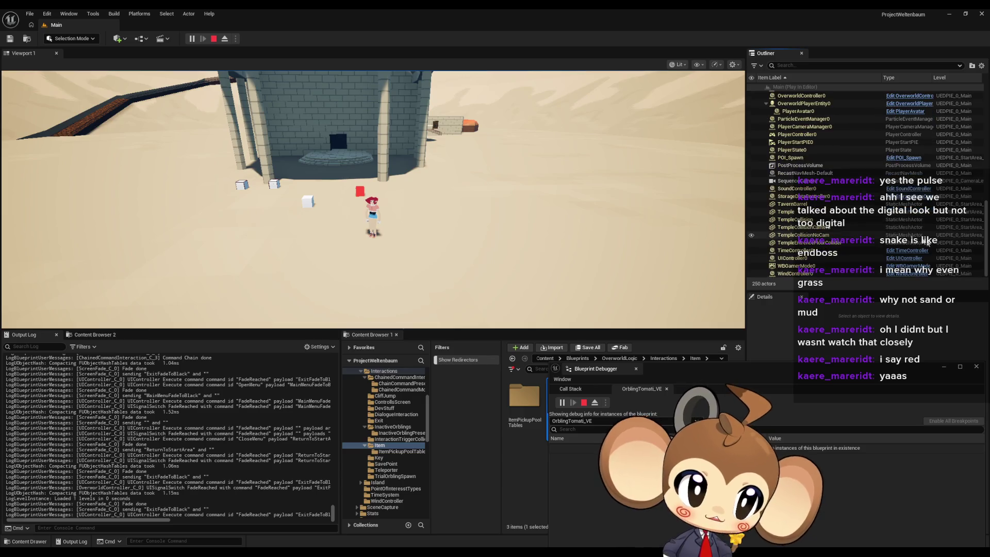
pyautogui.scroll(7, 929, 241)
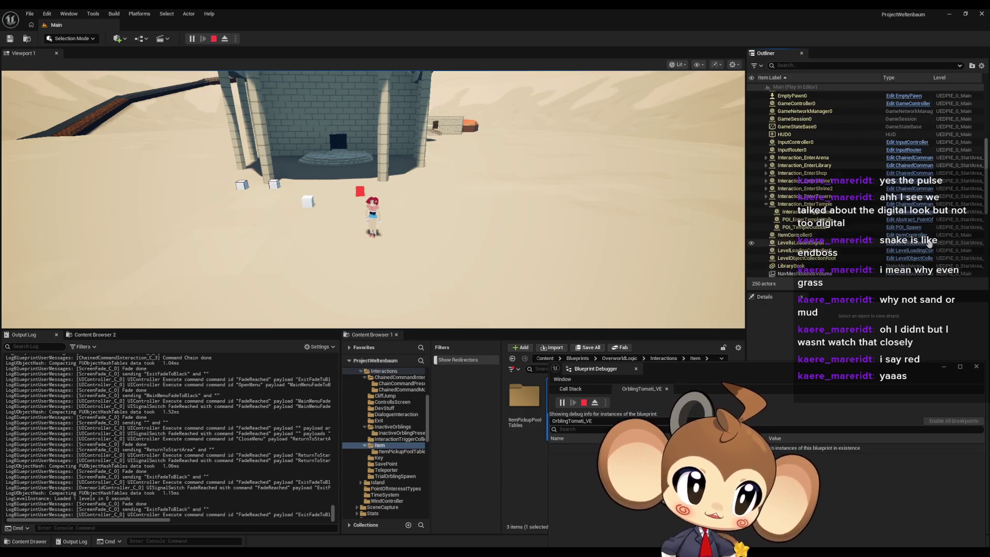
pyautogui.scroll(2, 929, 241)
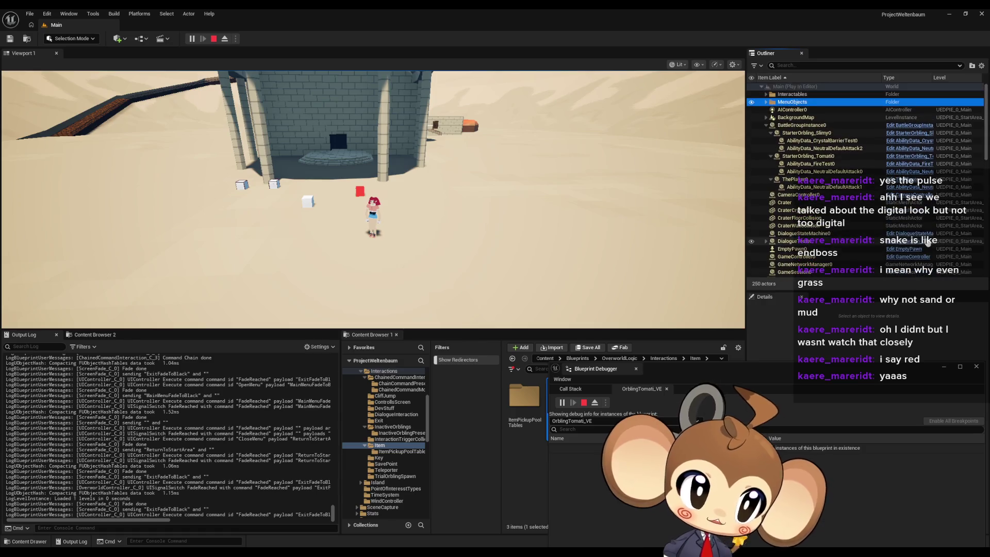
pyautogui.click(216, 44)
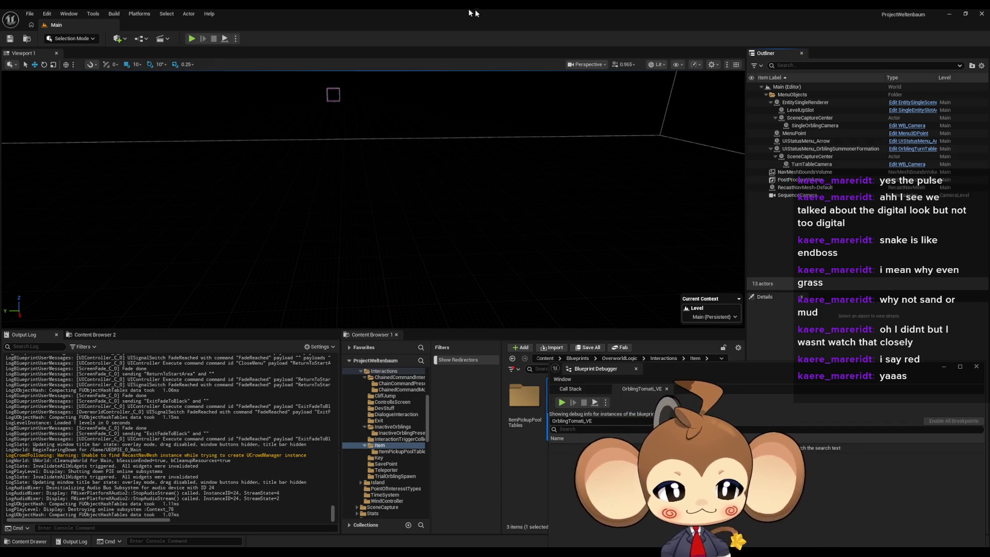
# Close the Blueprint Debugger window
pyautogui.click(974, 369)
pyautogui.click(557, 477)
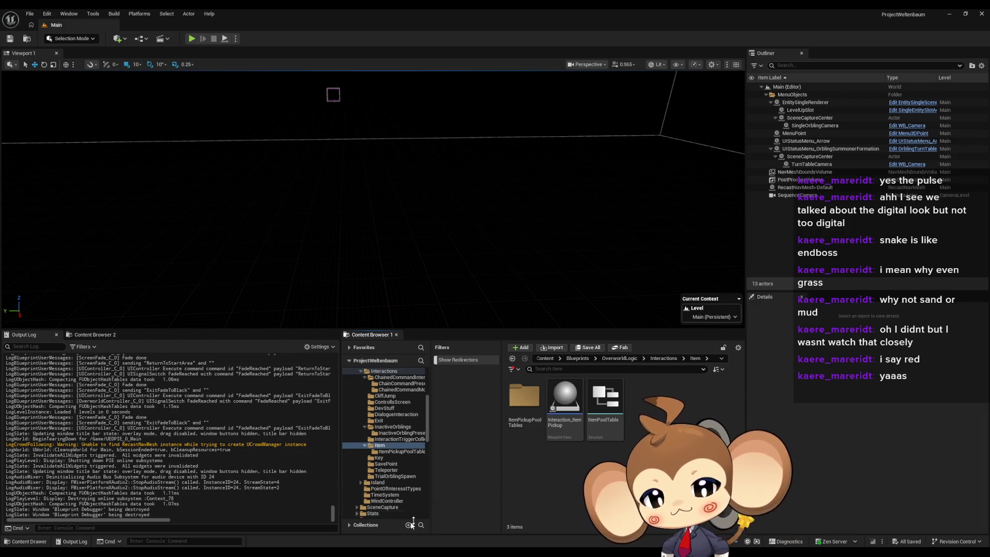
# Bring up the Abstract_Interaction Blueprint and pan its AddTrigger graph between the Return Node and trigger nodes
pyautogui.click(500, 524)
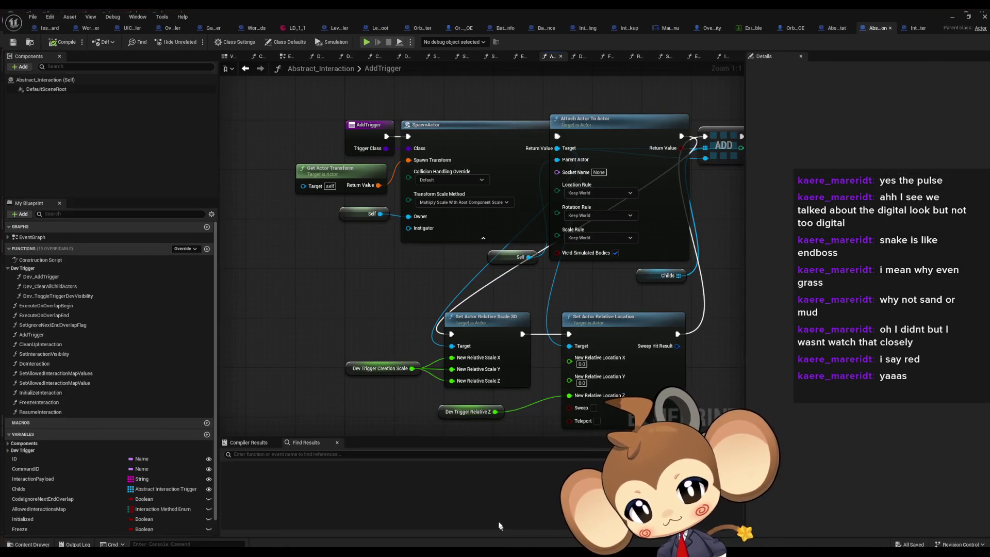
pyautogui.moveTo(384, 305); pyautogui.dragTo(330, 290)
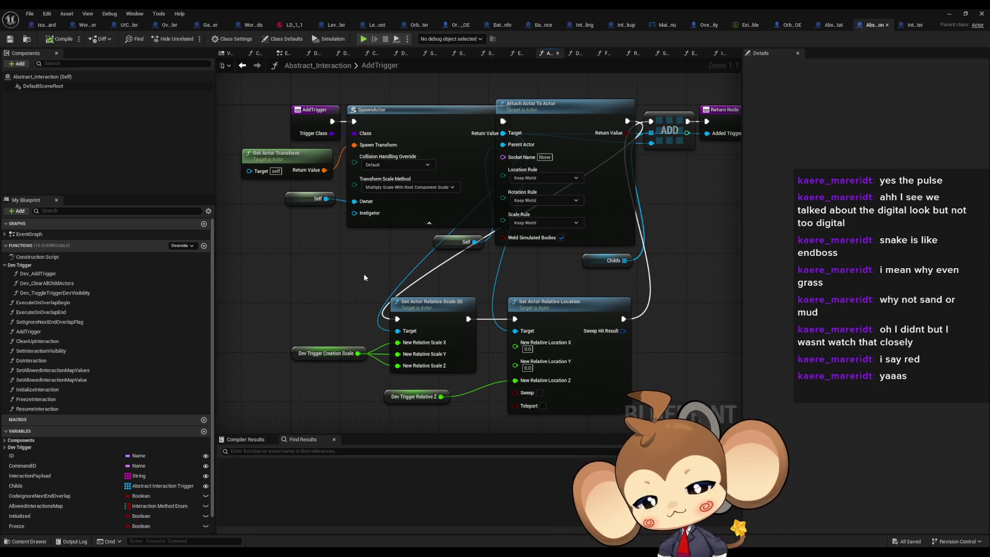
pyautogui.click(949, 13)
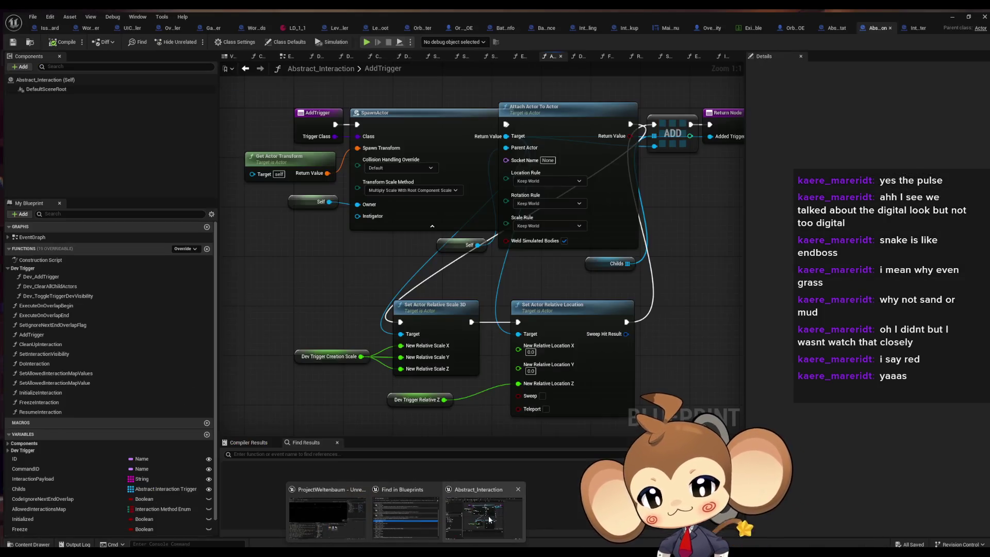
pyautogui.click(488, 515)
pyautogui.moveTo(350, 292); pyautogui.dragTo(399, 318)
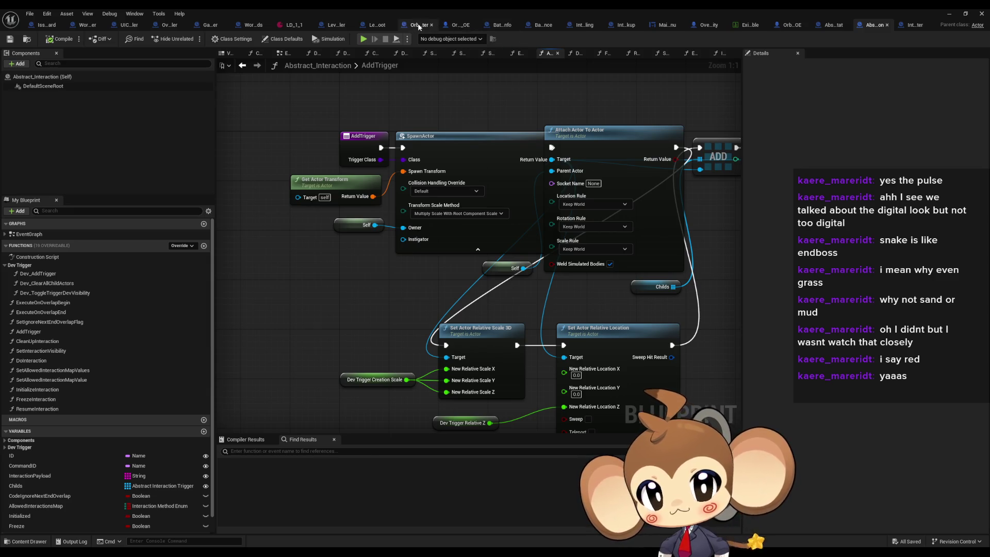
# Open Orbling_OE from Blueprints > OverworldEntity > Orblings and maximize its Blueprint editor
pyautogui.doubleClick(461, 13)
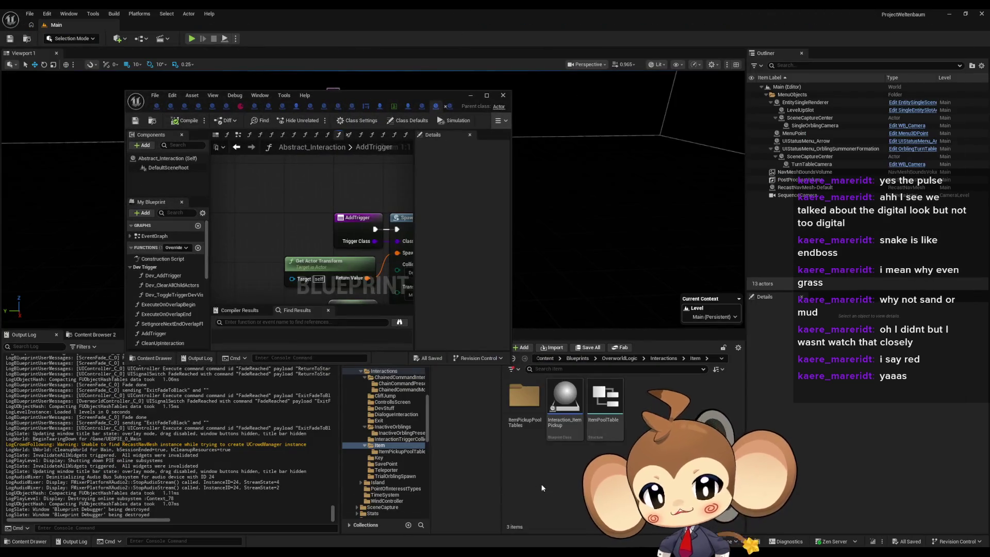
pyautogui.click(573, 359)
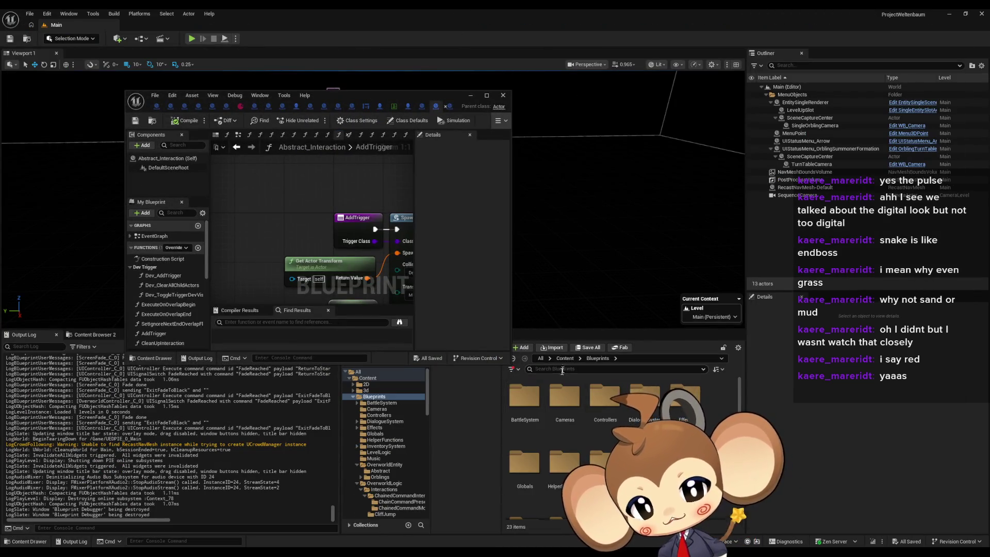
pyautogui.scroll(-2, 603, 464)
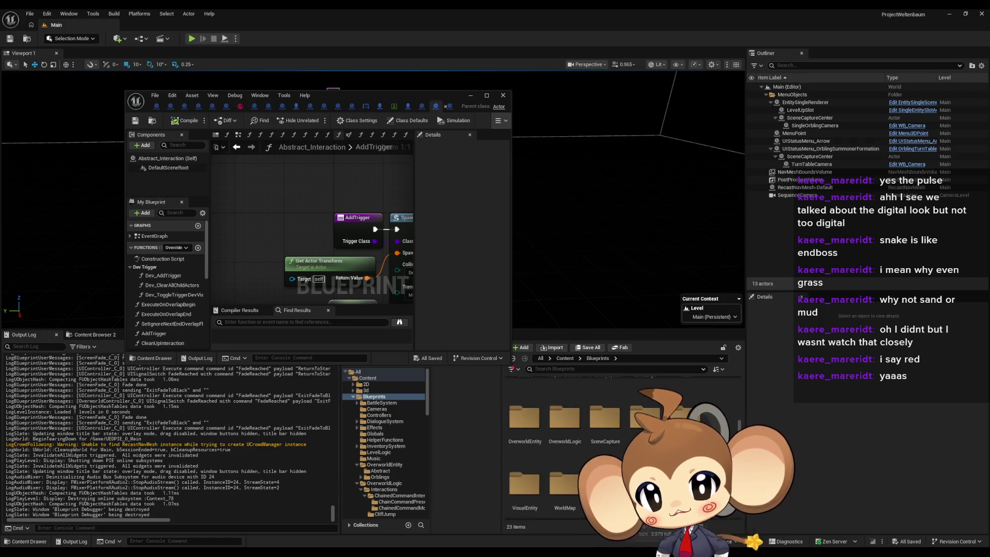
pyautogui.doubleClick(539, 467)
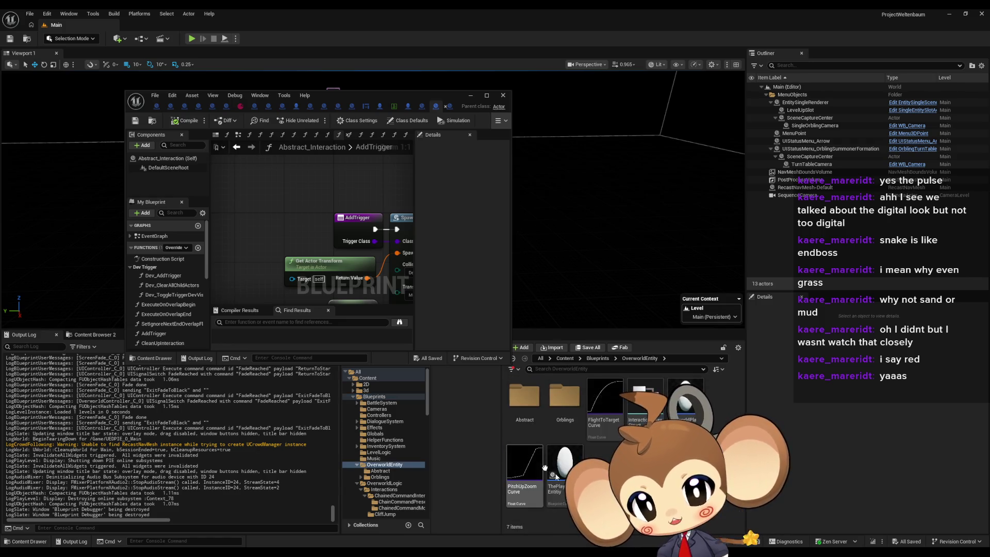
pyautogui.doubleClick(525, 397)
pyautogui.click(640, 358)
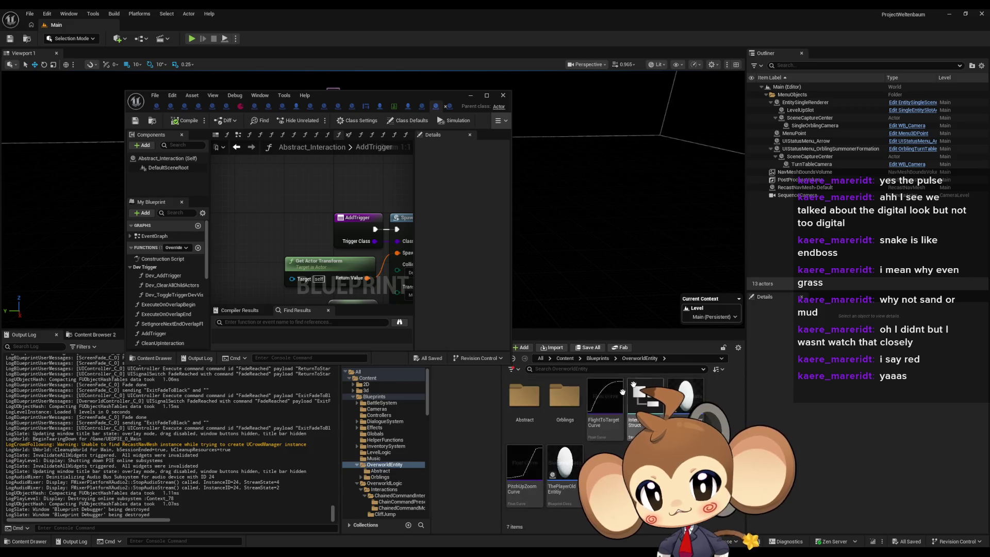
pyautogui.doubleClick(565, 398)
pyautogui.scroll(-1, 589, 450)
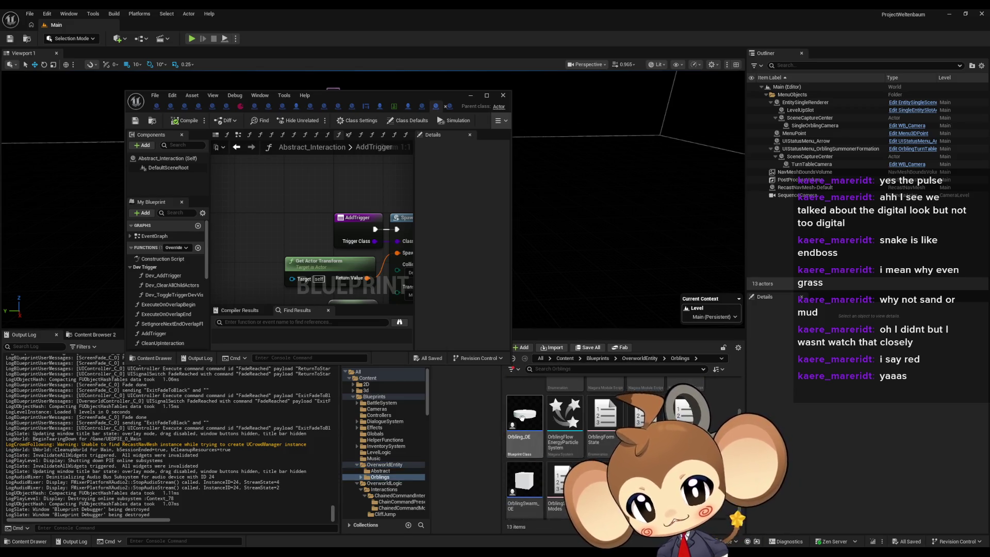
pyautogui.doubleClick(525, 418)
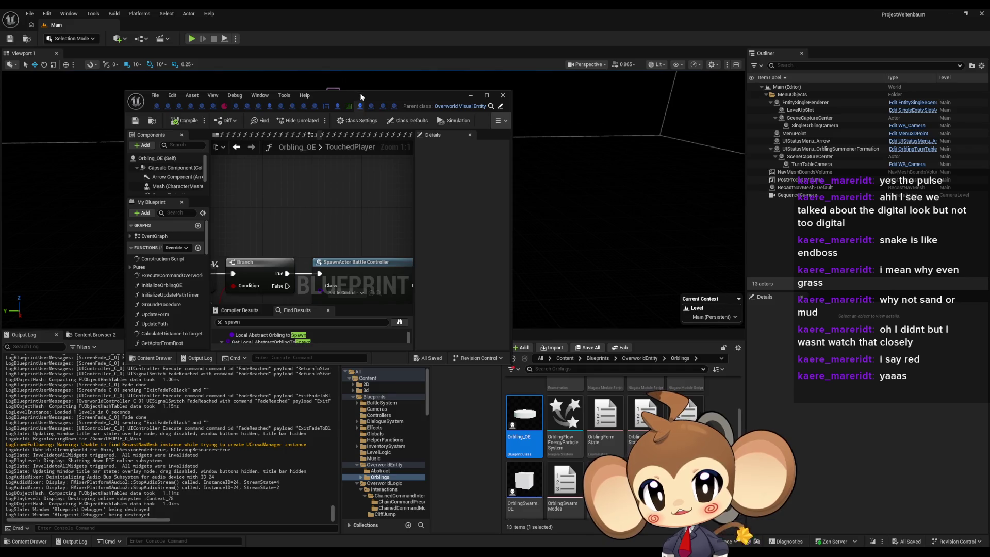
pyautogui.doubleClick(354, 93)
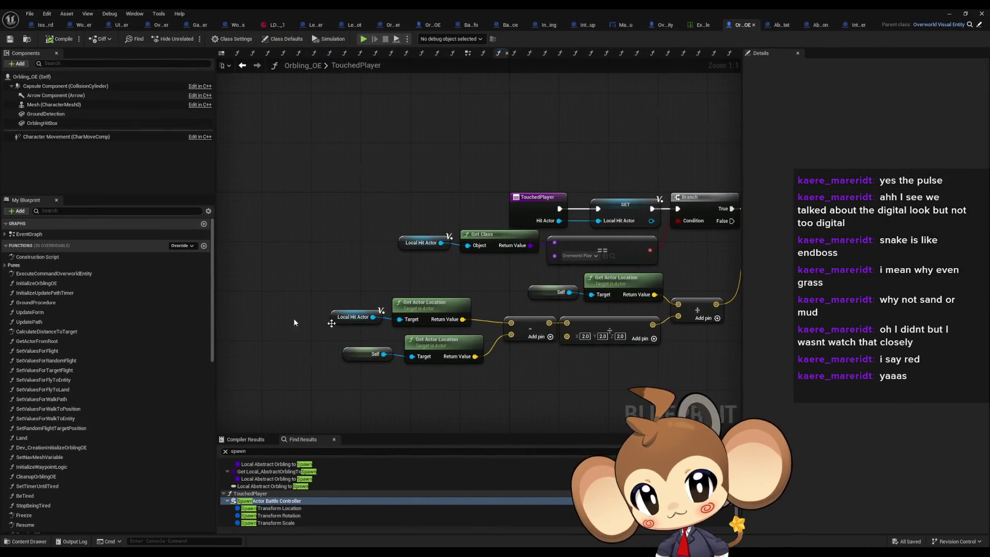
# Inspect Orbling_OE's EventGraph overlap logic, including the Chase/Tired checks and Set Timer Until Tired
pyautogui.doubleClick(54, 235)
pyautogui.scroll(6, 309, 242)
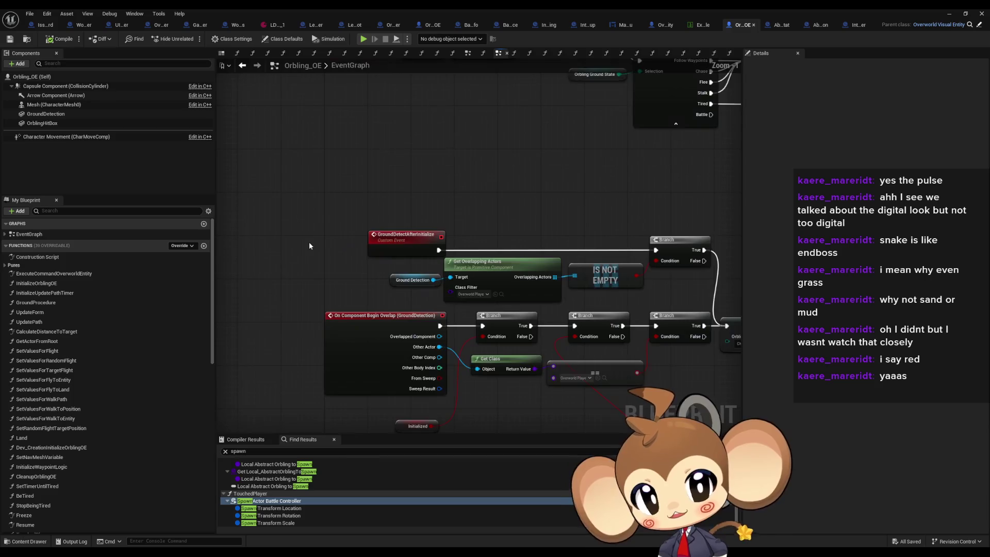
pyautogui.moveTo(336, 204)
pyautogui.mouseDown()
pyautogui.moveTo(434, 246)
pyautogui.moveTo(434, 268)
pyautogui.mouseUp()
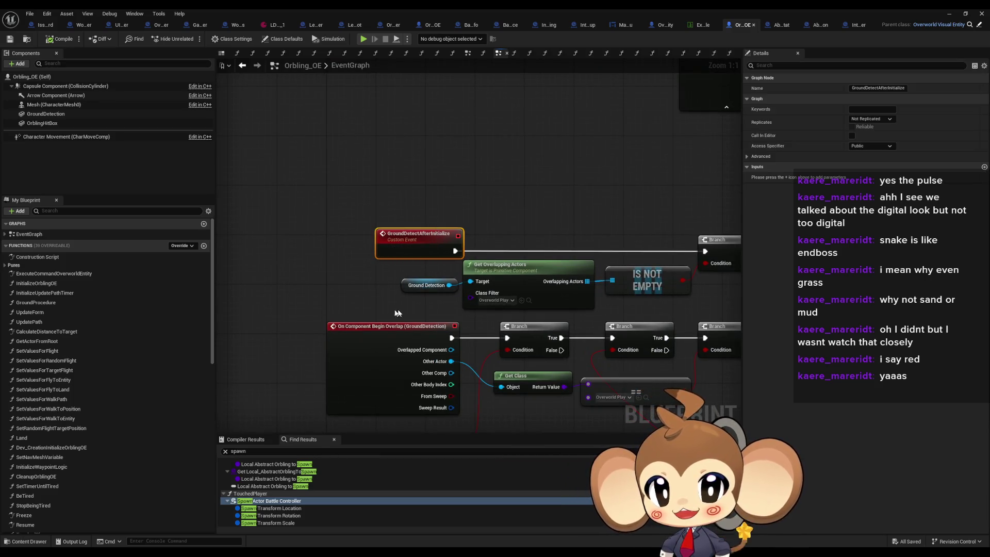
pyautogui.moveTo(371, 267); pyautogui.dragTo(366, 217)
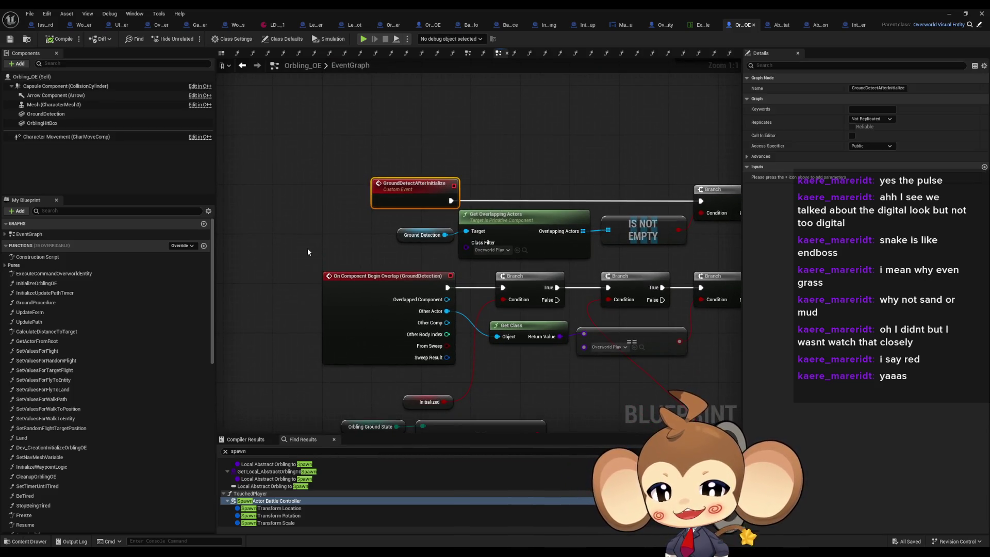
pyautogui.moveTo(307, 248); pyautogui.dragTo(315, 153)
pyautogui.click(345, 231)
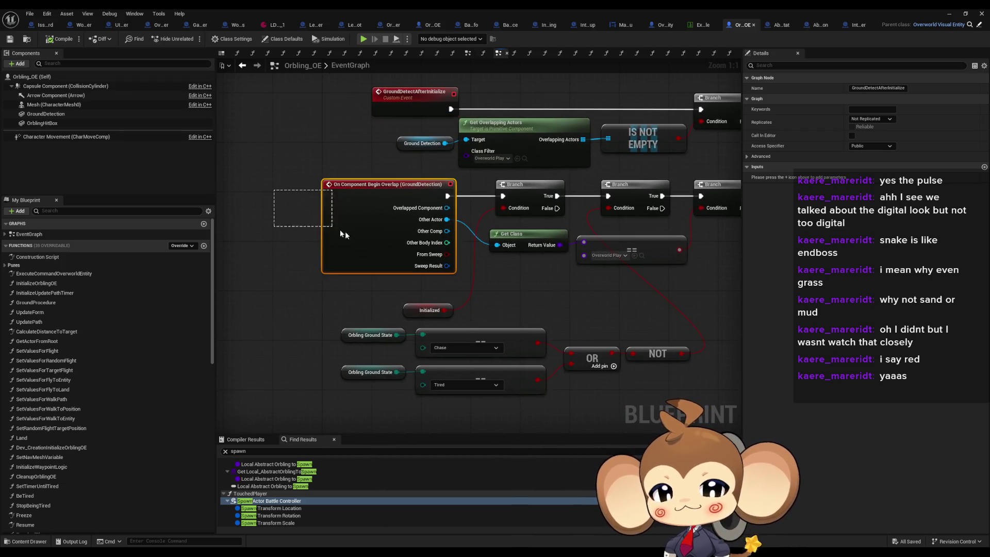
pyautogui.moveTo(517, 271); pyautogui.dragTo(254, 280)
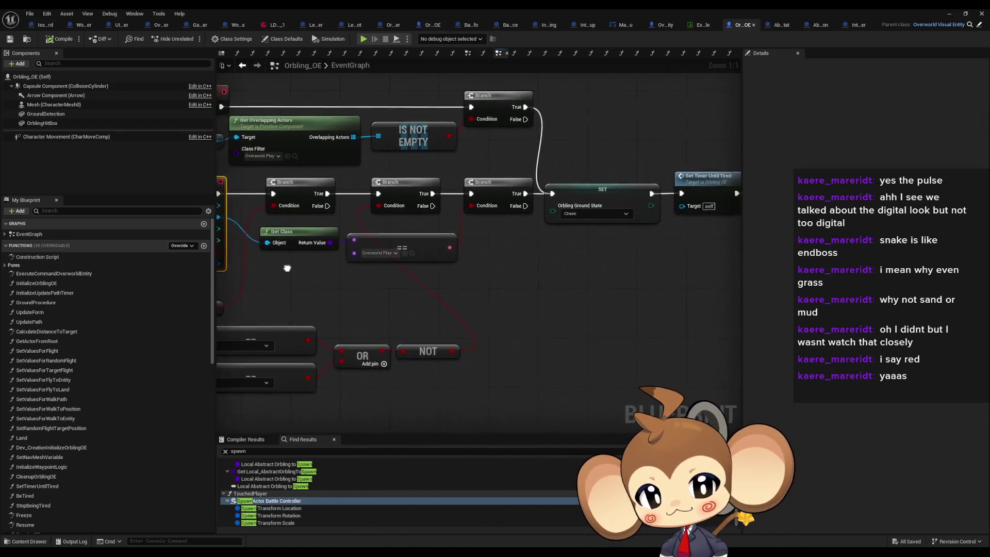
pyautogui.moveTo(454, 239); pyautogui.dragTo(376, 228)
pyautogui.click(598, 186)
pyautogui.moveTo(618, 239); pyautogui.dragTo(270, 279)
pyautogui.hotkey('ctrl', 'z')
# Open the TouchedPlayer graph and review the Battle Controller spawn, Initialize Standard Battle and Prepare Battle
pyautogui.click(572, 237)
pyautogui.doubleClick(572, 237)
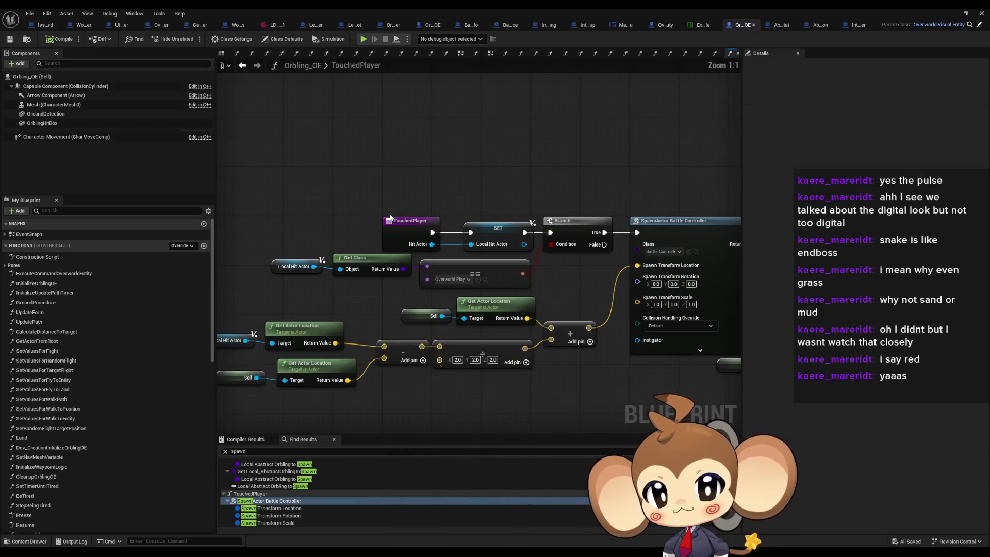
pyautogui.click(643, 287)
pyautogui.moveTo(643, 287)
pyautogui.mouseDown()
pyautogui.moveTo(671, 263)
pyautogui.moveTo(700, 272)
pyautogui.moveTo(462, 206)
pyautogui.mouseUp()
pyautogui.click(506, 199)
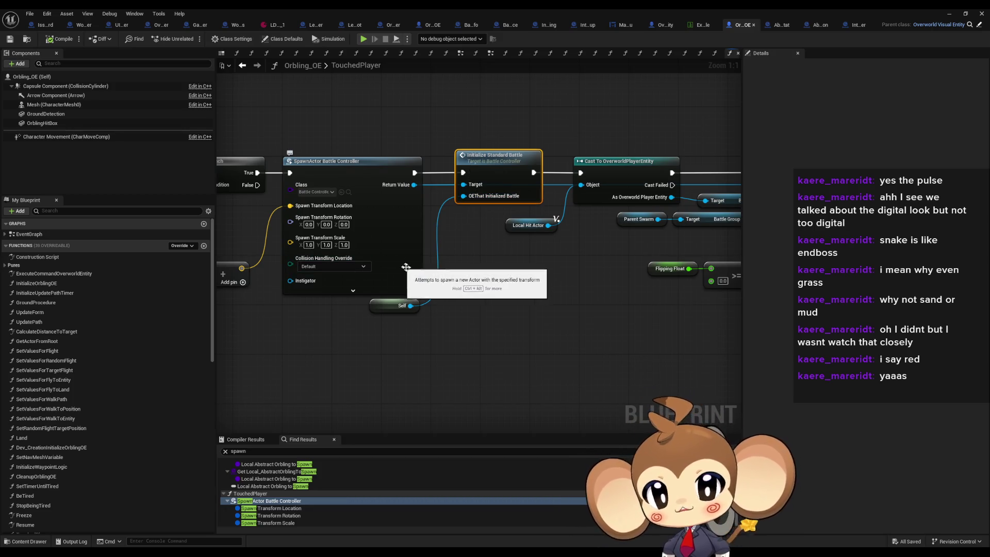
pyautogui.moveTo(535, 301); pyautogui.dragTo(186, 302)
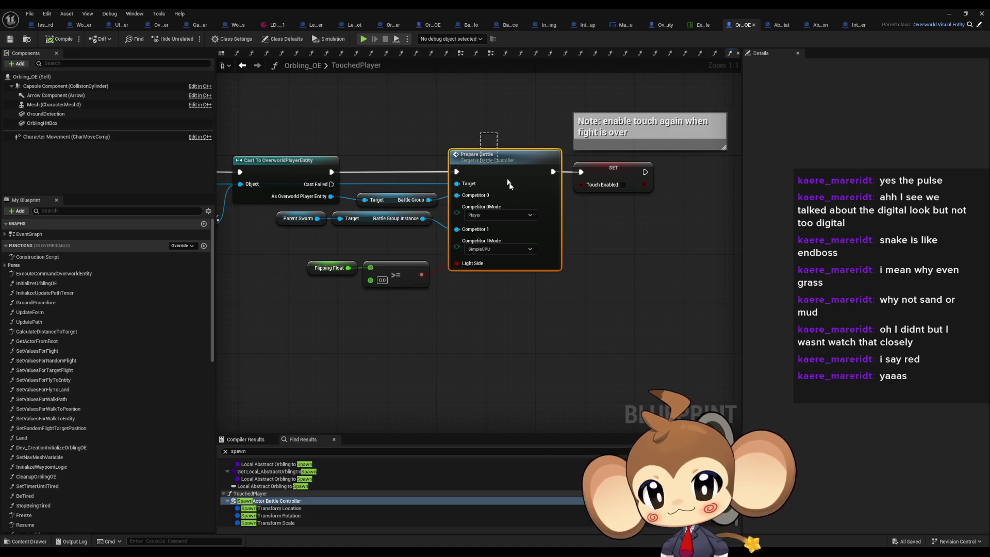
pyautogui.doubleClick(279, 500)
pyautogui.moveTo(514, 217); pyautogui.dragTo(213, 209)
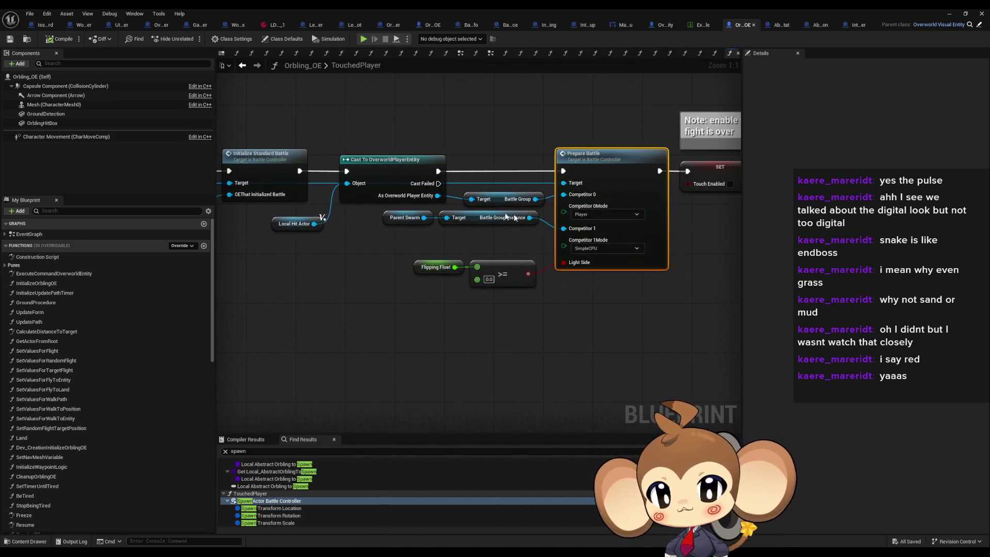
# Close three unneeded editor tabs and select the Initialize Standard Battle call
pyautogui.click(794, 24)
pyautogui.click(828, 25)
pyautogui.click(827, 25)
pyautogui.click(268, 169)
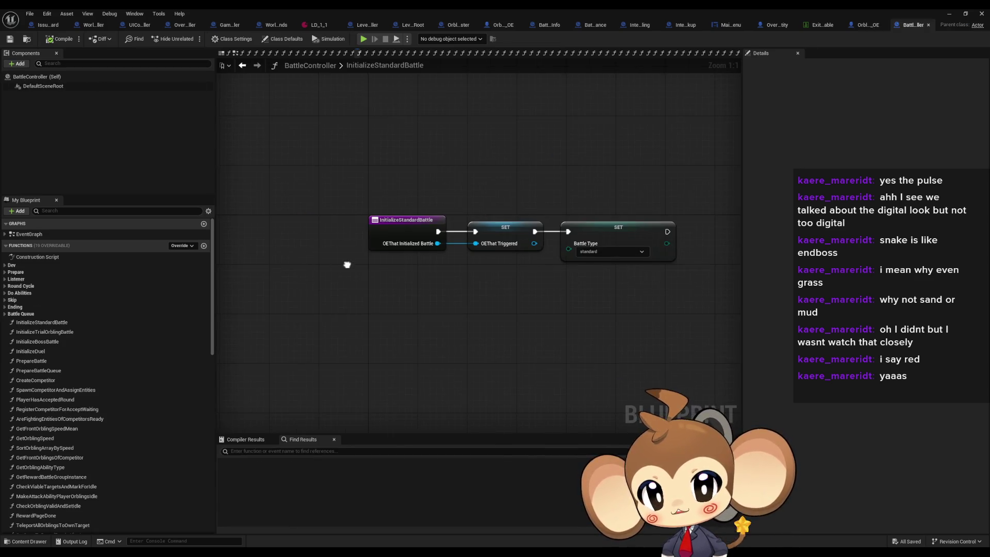
# Check the two SET nodes, then switch to Orbling_OE's TouchedPlayer graph at Initialize Standard Battle
pyautogui.moveTo(426, 176); pyautogui.dragTo(579, 276)
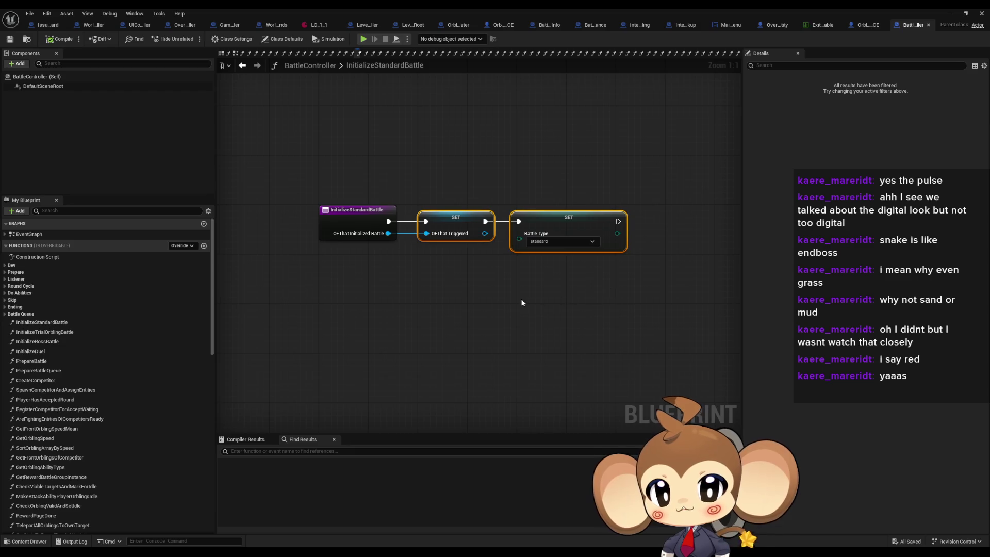
pyautogui.click(534, 296)
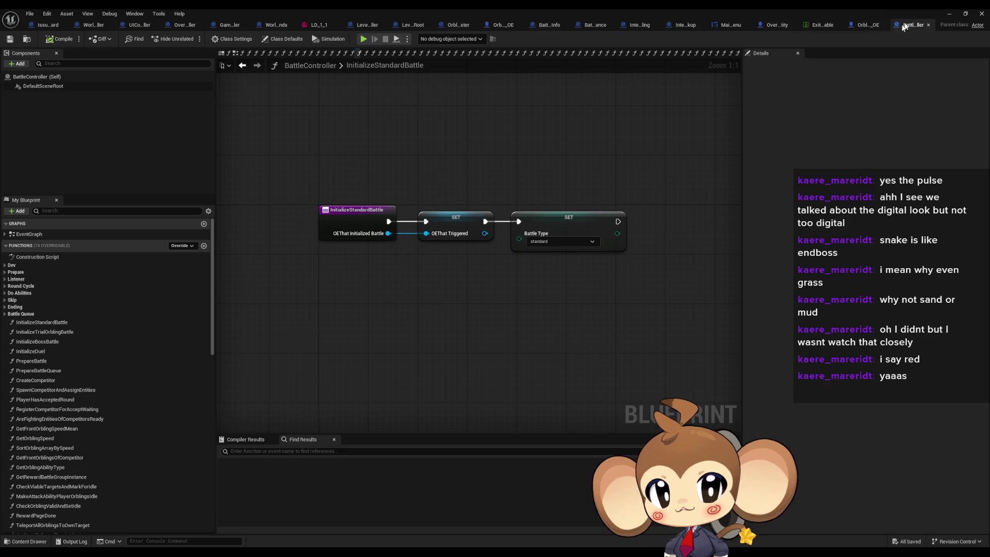
pyautogui.click(866, 25)
pyautogui.moveTo(399, 252)
pyautogui.mouseDown()
pyautogui.moveTo(626, 281)
pyautogui.moveTo(262, 279)
pyautogui.mouseUp()
pyautogui.moveTo(376, 216)
pyautogui.mouseDown()
pyautogui.moveTo(571, 215)
pyautogui.moveTo(658, 227)
pyautogui.moveTo(606, 228)
pyautogui.mouseUp()
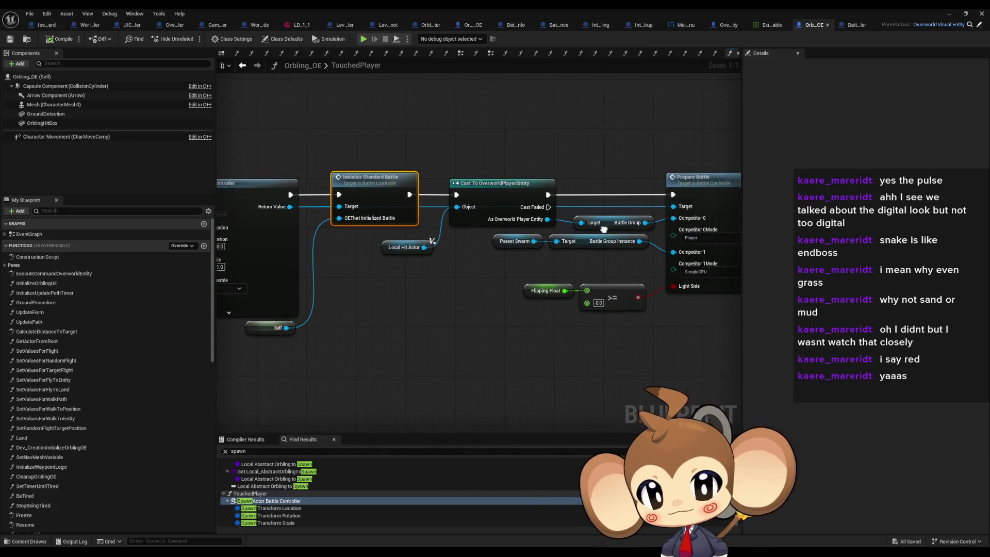
# Open BattleController's PrepareBattle graph and follow it to the competitor mode setup
pyautogui.doubleClick(681, 178)
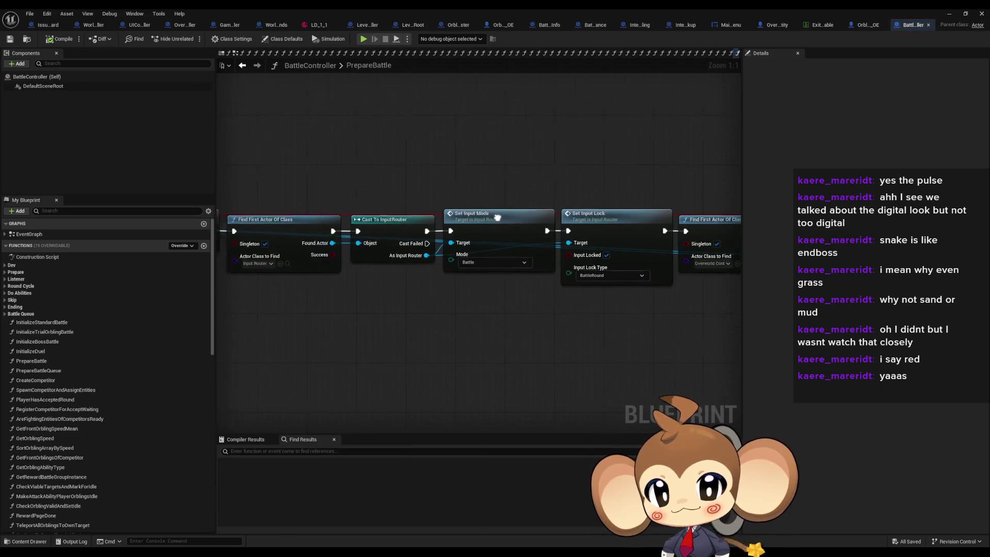
pyautogui.scroll(-4, 525, 233)
pyautogui.scroll(4, 373, 212)
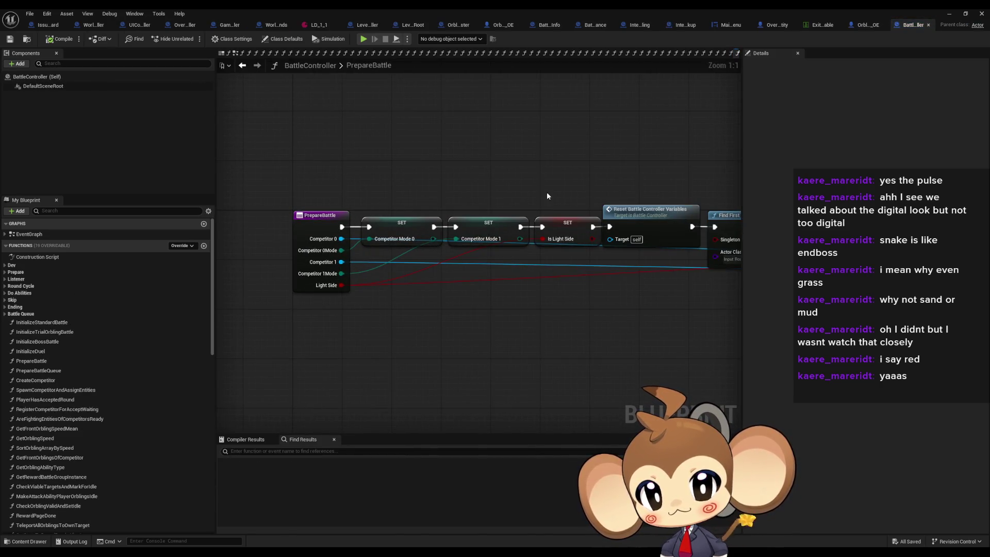
pyautogui.moveTo(442, 190); pyautogui.dragTo(353, 172)
pyautogui.moveTo(477, 148)
pyautogui.mouseDown()
pyautogui.moveTo(330, 77)
pyautogui.moveTo(631, 223)
pyautogui.moveTo(552, 222)
pyautogui.mouseUp()
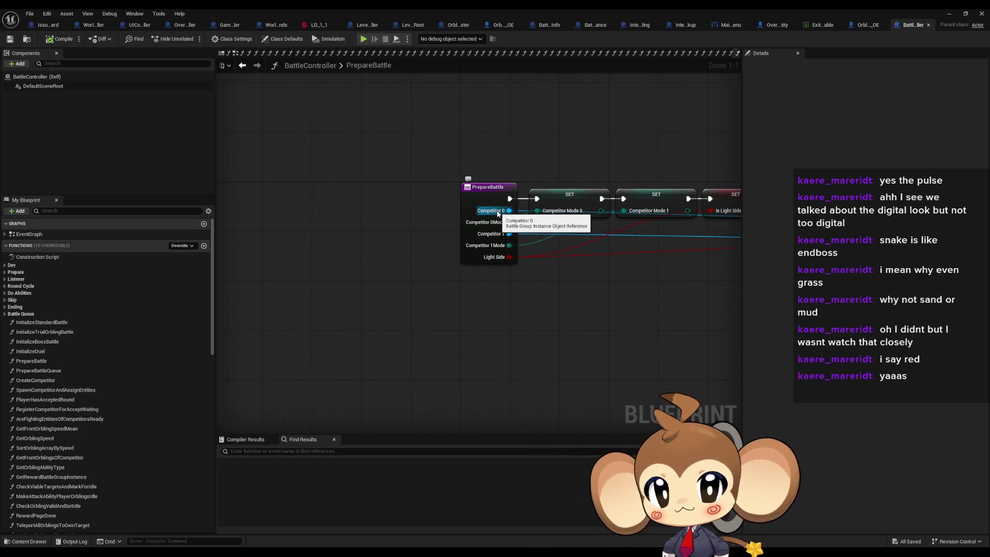
# In Orbling_OE, select the Battle Group getters, then reopen PrepareBattle at its reset steps
pyautogui.click(871, 25)
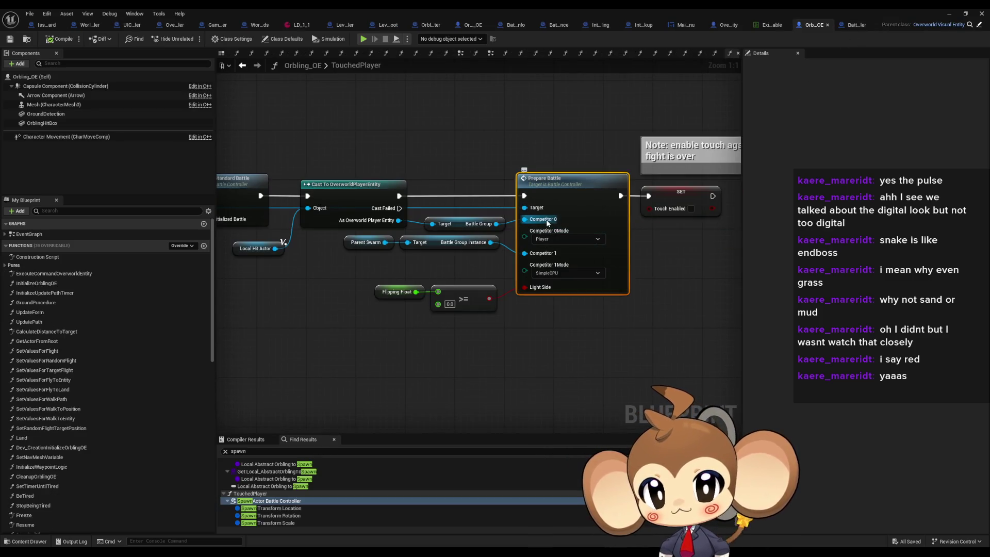
pyautogui.click(468, 227)
pyautogui.moveTo(426, 267)
pyautogui.mouseDown()
pyautogui.moveTo(345, 235)
pyautogui.moveTo(353, 240)
pyautogui.mouseUp()
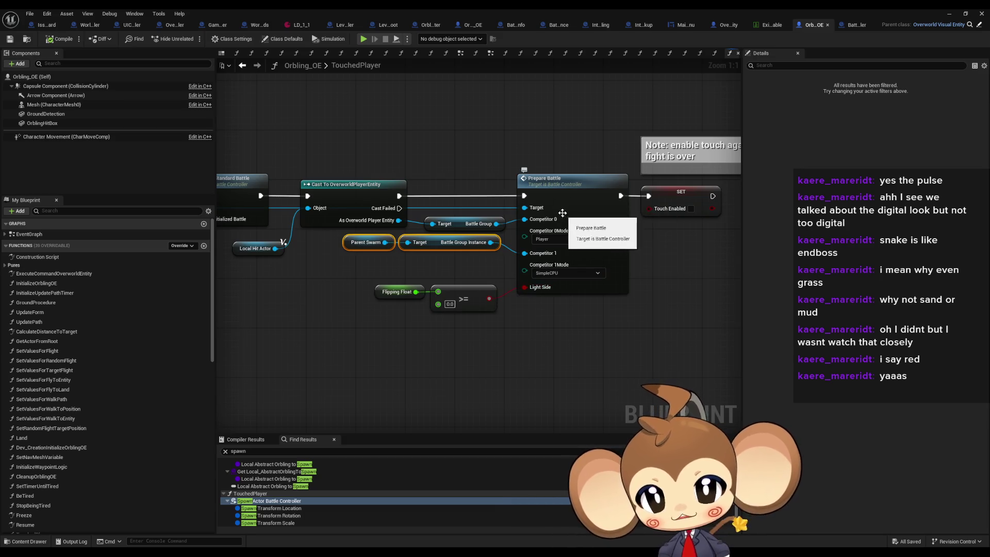
pyautogui.doubleClick(563, 208)
pyautogui.moveTo(592, 270)
pyautogui.mouseDown()
pyautogui.moveTo(413, 271)
pyautogui.moveTo(340, 285)
pyautogui.mouseUp()
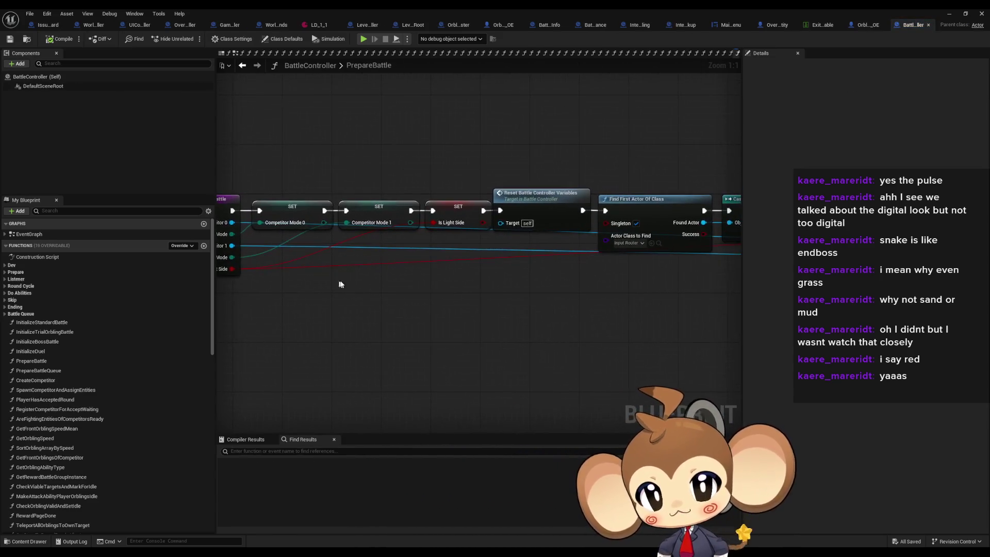
# Follow PrepareBattle to the Fade Out and Stop Music and Get Sound Controller nodes
pyautogui.moveTo(484, 294); pyautogui.dragTo(281, 297)
pyautogui.moveTo(413, 261); pyautogui.dragTo(352, 267)
pyautogui.scroll(-6, 275, 239)
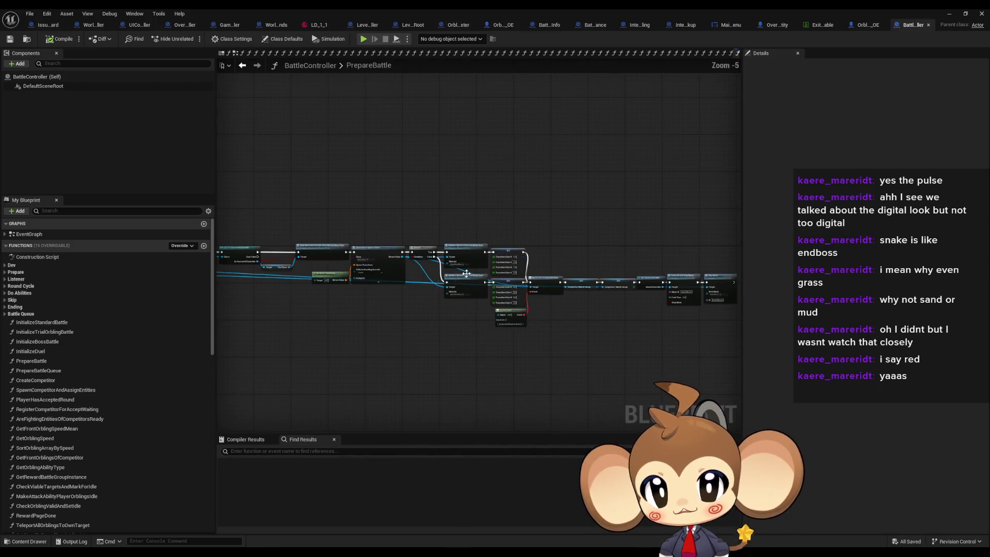
pyautogui.scroll(4, 426, 245)
pyautogui.click(465, 230)
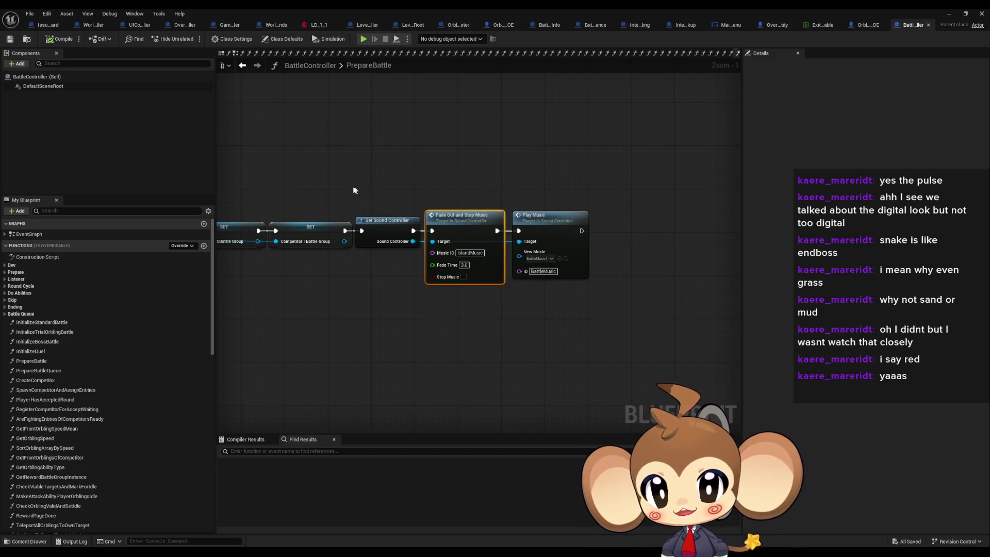
pyautogui.moveTo(353, 190); pyautogui.dragTo(375, 187)
pyautogui.click(409, 235)
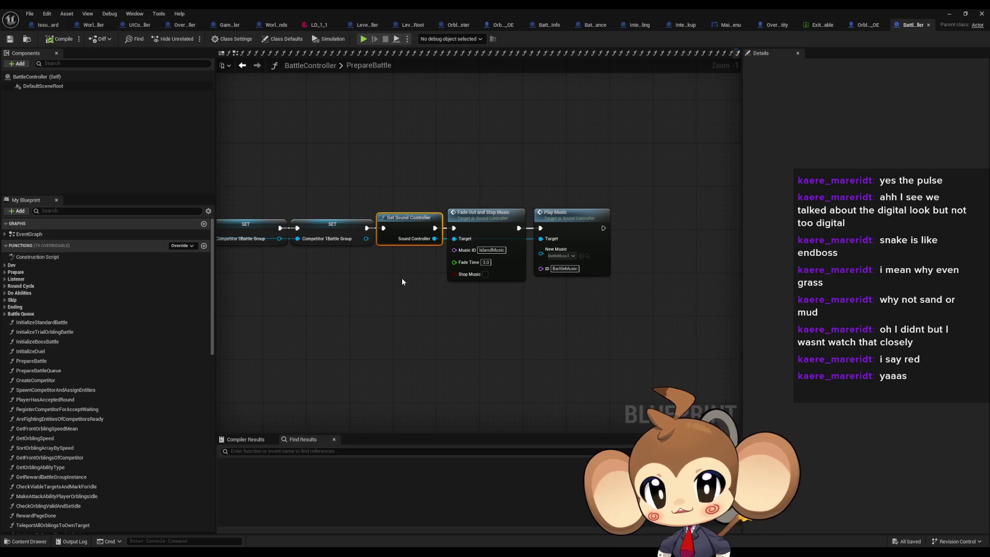
# Inspect the SET, Bind Event, sphere effect and Create Event nodes, then expand Prepare
pyautogui.moveTo(402, 281)
pyautogui.mouseDown()
pyautogui.moveTo(466, 261)
pyautogui.moveTo(411, 146)
pyautogui.moveTo(443, 188)
pyautogui.moveTo(541, 197)
pyautogui.mouseUp()
pyautogui.click(402, 194)
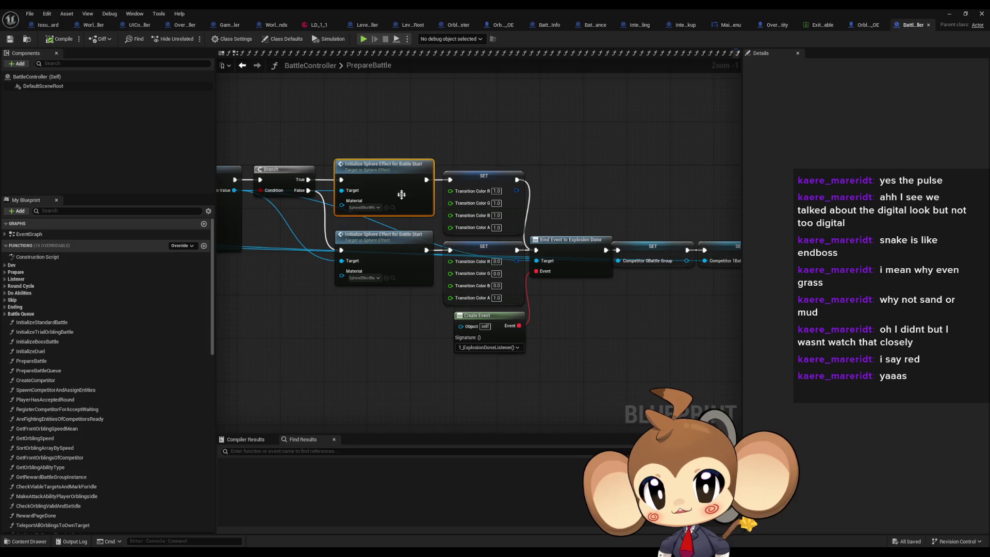
pyautogui.moveTo(402, 195); pyautogui.dragTo(574, 234)
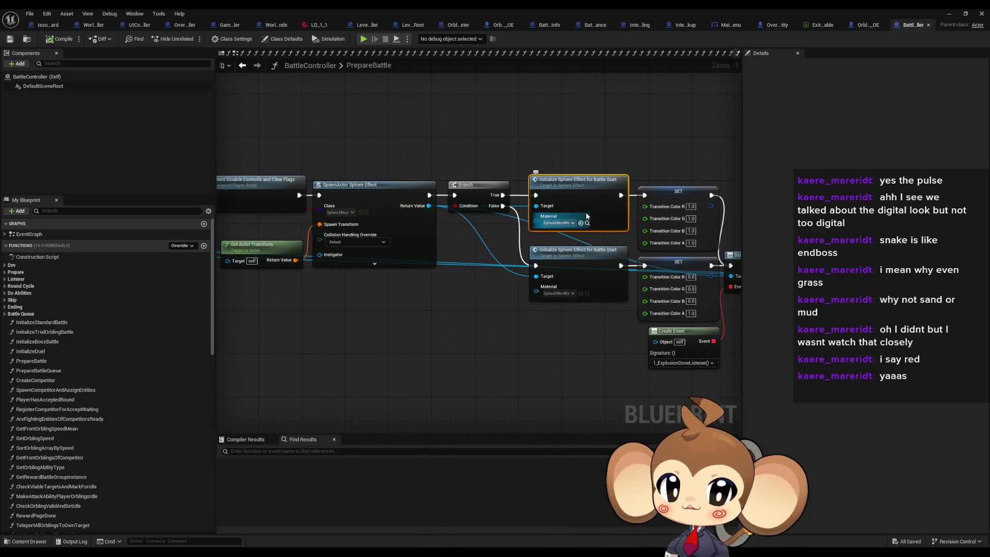
pyautogui.scroll(-2, 604, 214)
pyautogui.scroll(3, 603, 214)
pyautogui.moveTo(448, 312); pyautogui.dragTo(615, 363)
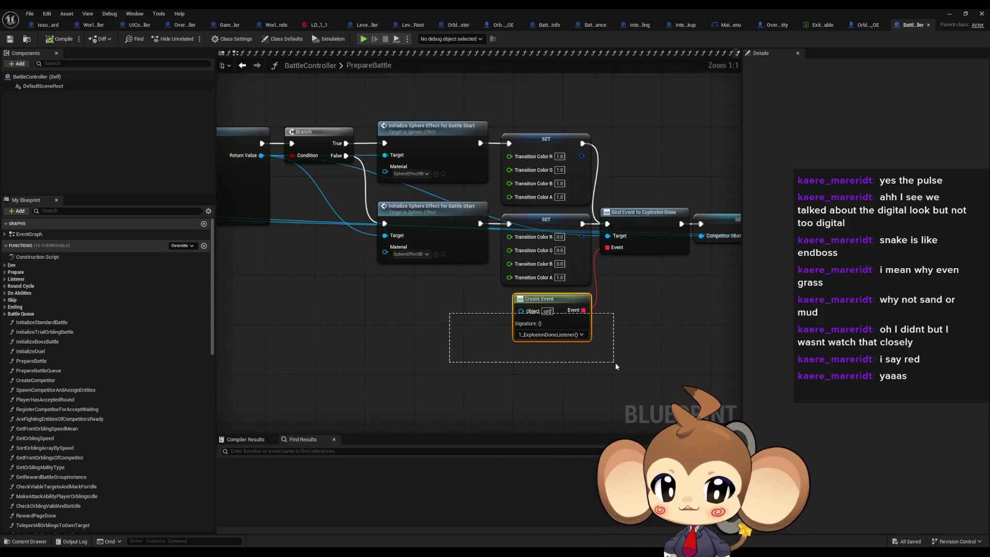
pyautogui.click(8, 273)
# Open 1_ExplosionDoneListener and view its Battle Queue tag check and cast nodes
pyautogui.doubleClick(40, 282)
pyautogui.scroll(-6, 250, 305)
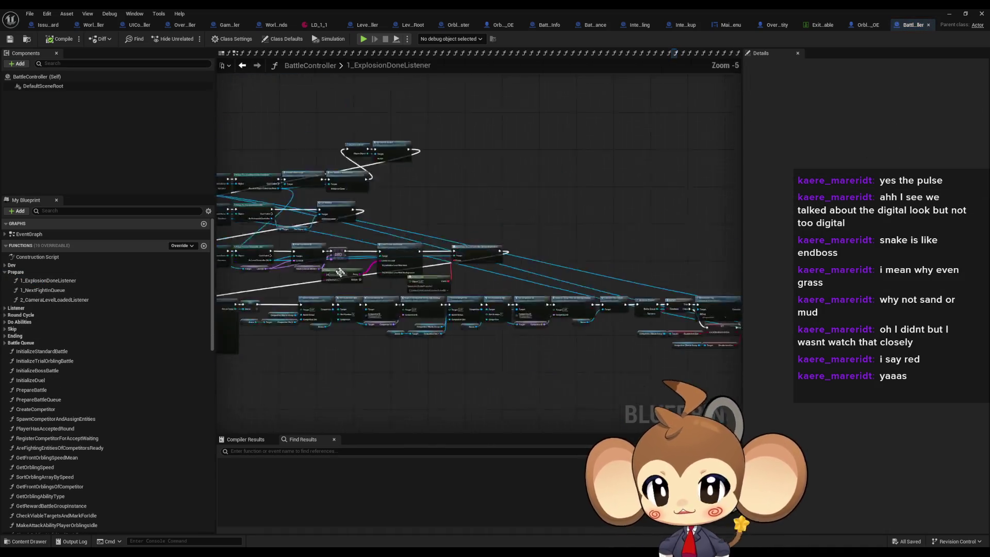
pyautogui.rightClick(351, 315)
pyautogui.scroll(4, 356, 330)
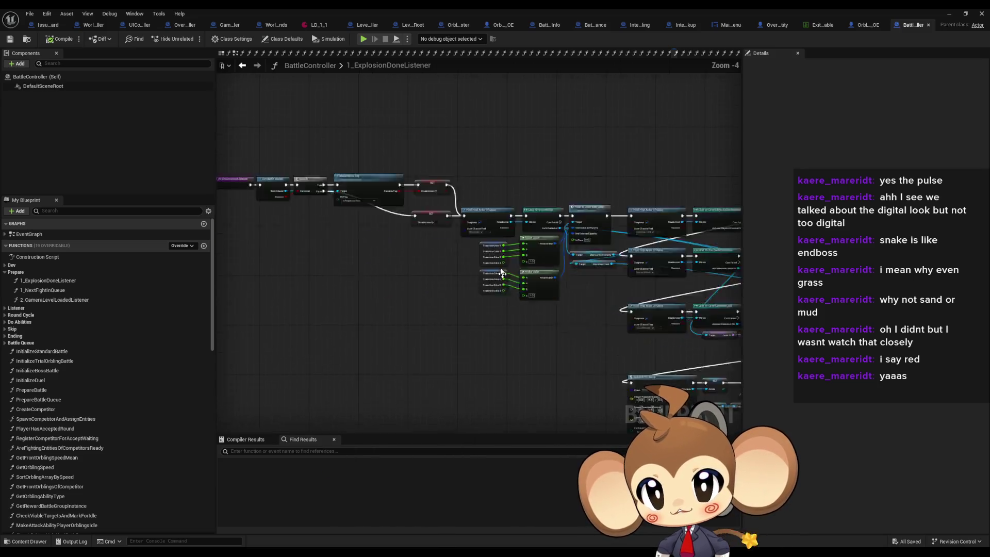
pyautogui.moveTo(397, 236); pyautogui.dragTo(246, 253)
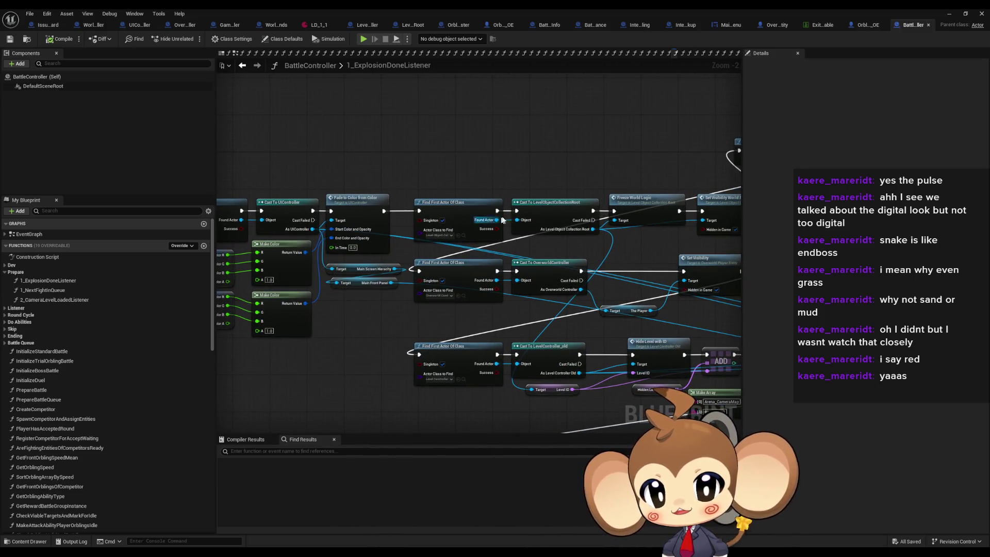
pyautogui.moveTo(559, 171)
pyautogui.mouseDown()
pyautogui.moveTo(572, 233)
pyautogui.moveTo(435, 181)
pyautogui.mouseUp()
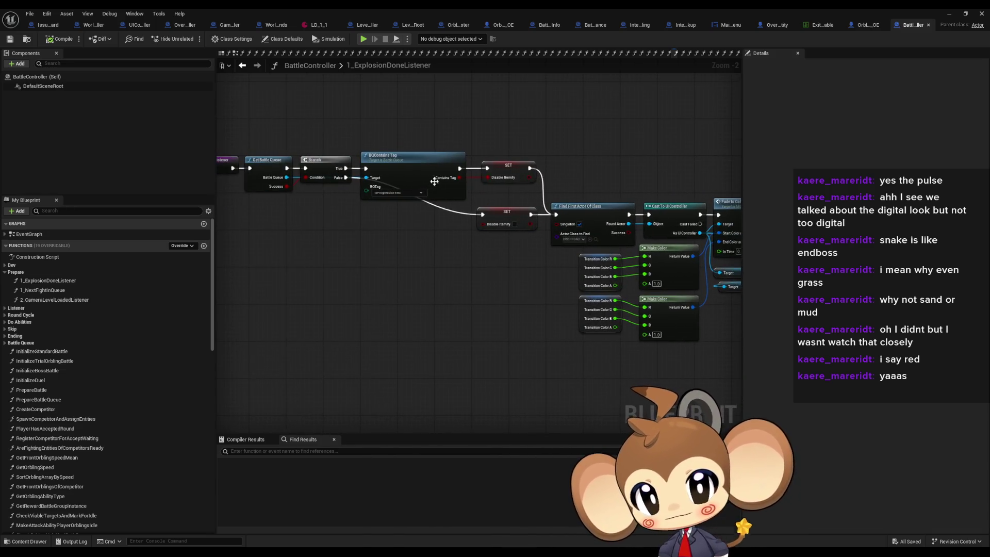
pyautogui.scroll(2, 435, 181)
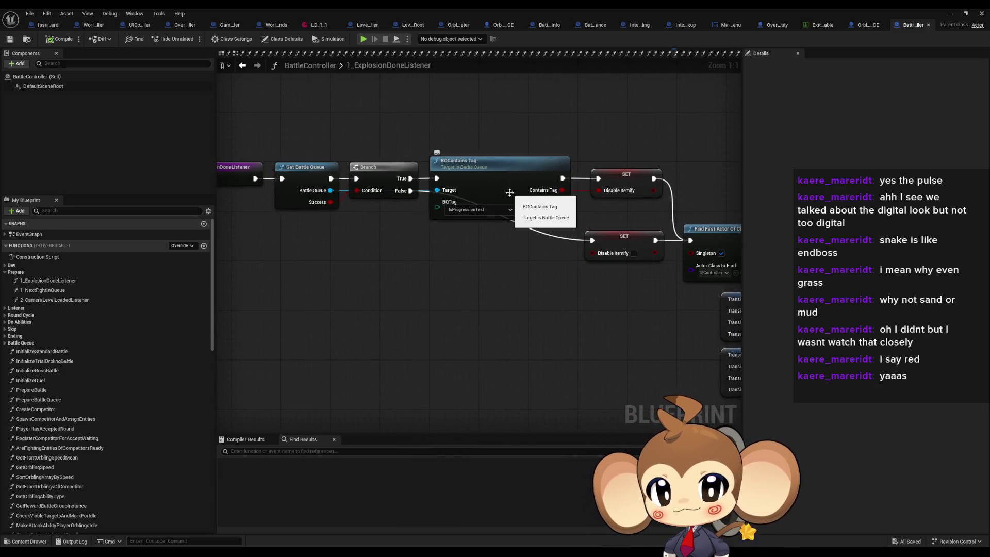
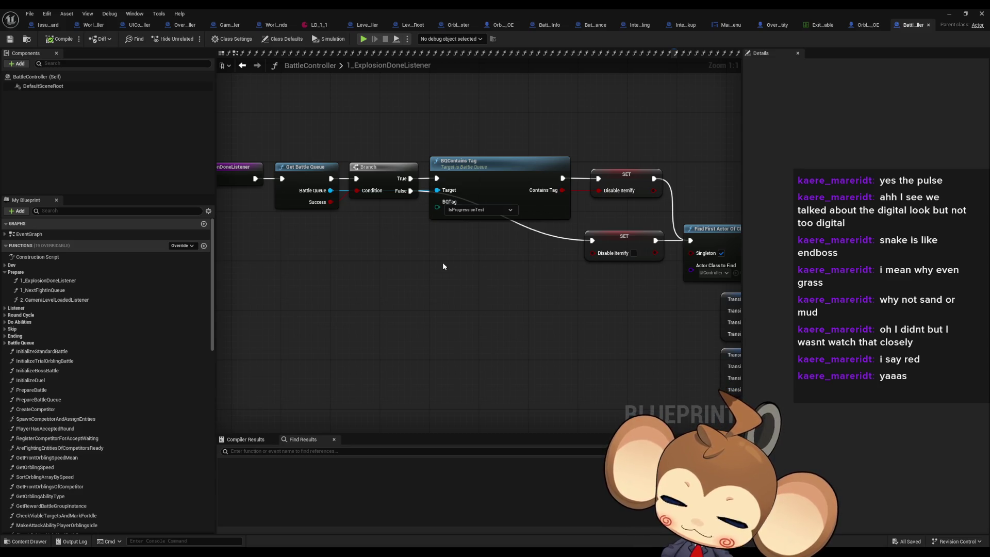
# Inspect the opening Find First Actor Of Class and Fade to Color nodes of the chain
pyautogui.scroll(-7, 443, 263)
pyautogui.scroll(7, 433, 239)
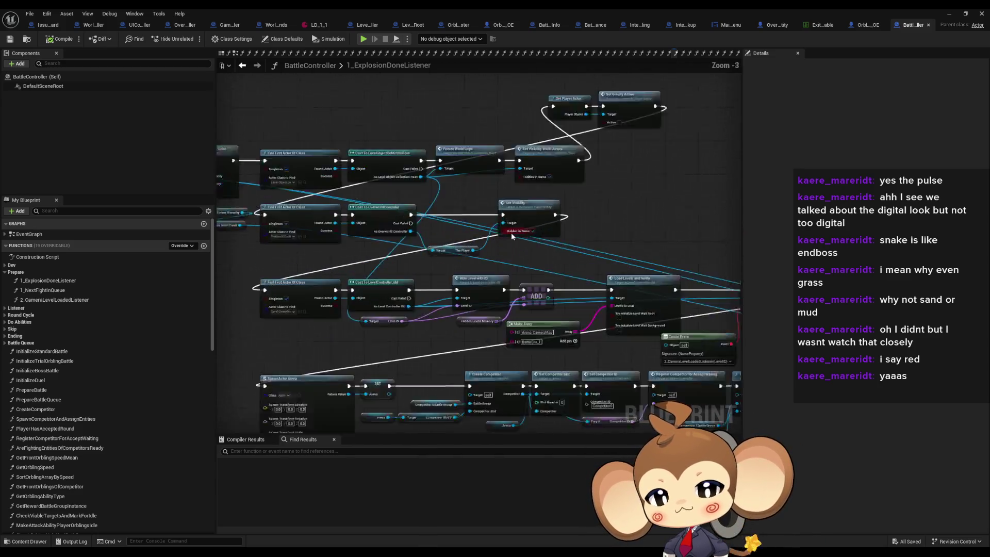
pyautogui.scroll(-4, 460, 206)
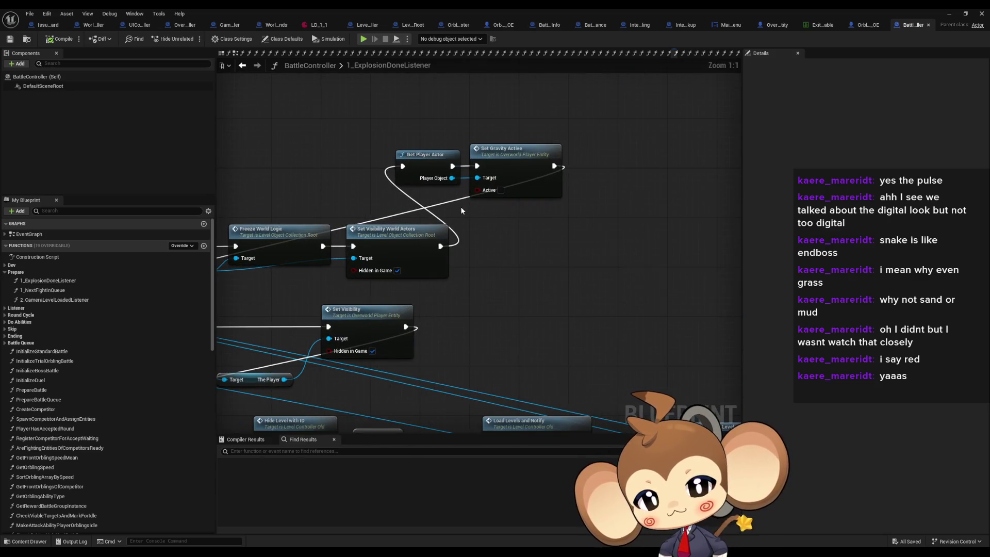
pyautogui.scroll(3, 432, 235)
pyautogui.moveTo(313, 206)
pyautogui.mouseDown()
pyautogui.moveTo(420, 287)
pyautogui.moveTo(515, 288)
pyautogui.mouseUp()
pyautogui.scroll(1, 354, 225)
pyautogui.click(392, 237)
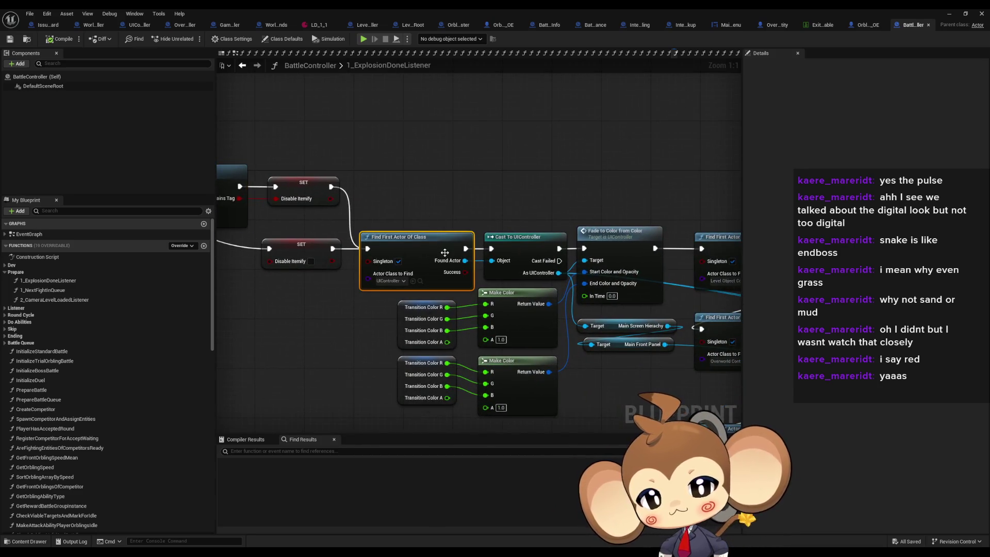
pyautogui.moveTo(392, 242); pyautogui.dragTo(253, 239)
pyautogui.click(465, 229)
pyautogui.moveTo(526, 242); pyautogui.dragTo(335, 240)
# Select the top, middle and bottom Find First Actor Of Class nodes in turn
pyautogui.moveTo(383, 165)
pyautogui.mouseDown()
pyautogui.moveTo(481, 221)
pyautogui.moveTo(464, 282)
pyautogui.moveTo(473, 284)
pyautogui.mouseUp()
pyautogui.moveTo(473, 283); pyautogui.dragTo(346, 259)
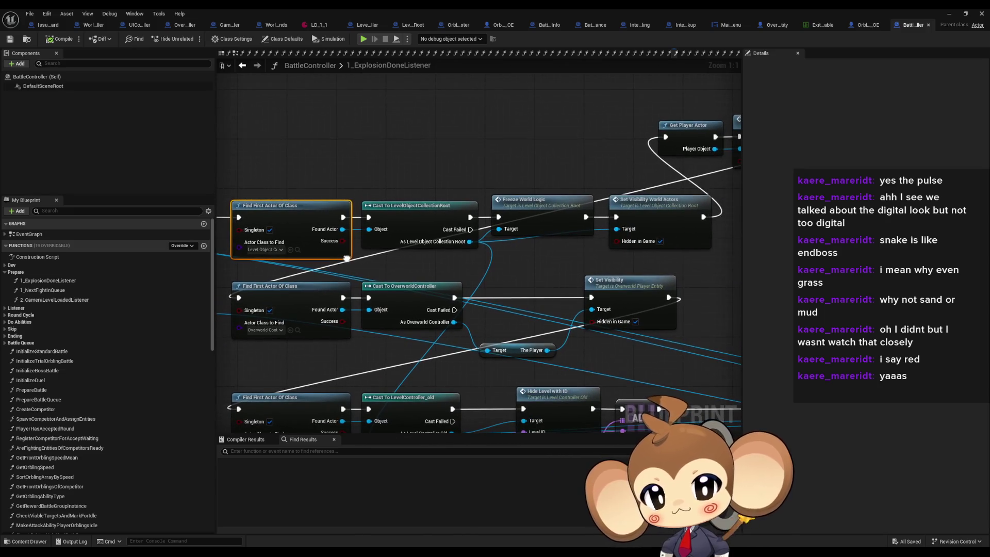
pyautogui.moveTo(413, 132)
pyautogui.mouseDown()
pyautogui.moveTo(402, 133)
pyautogui.moveTo(342, 295)
pyautogui.mouseUp()
pyautogui.click(343, 267)
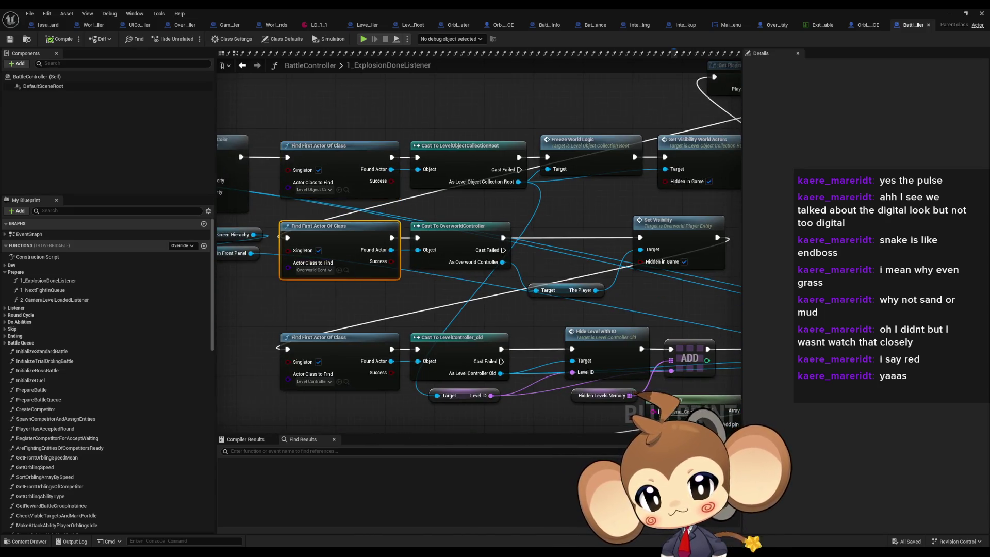
pyautogui.moveTo(361, 356); pyautogui.dragTo(350, 259)
pyautogui.click(347, 255)
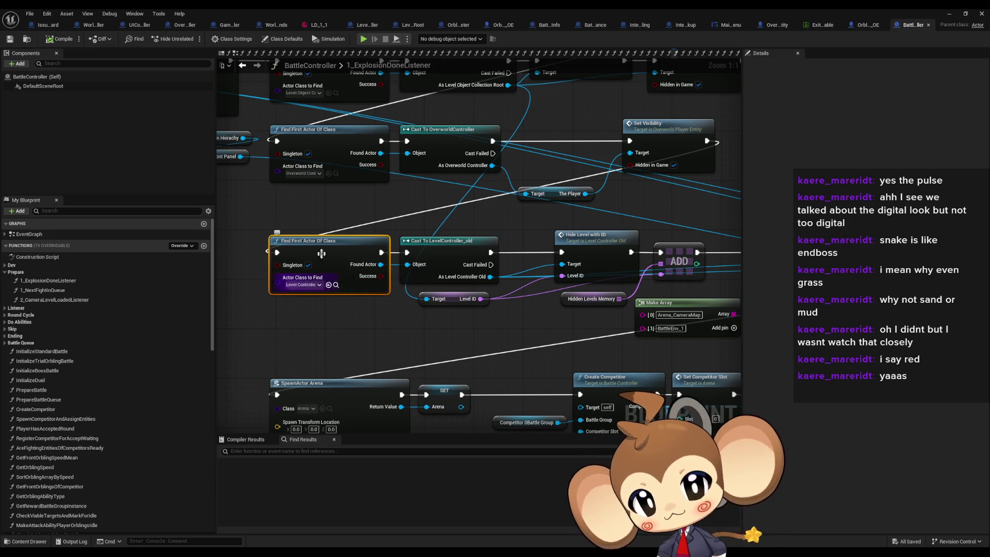
# Inspect the Hide Level with ID, Load Levels and Notify, and Create Event nodes
pyautogui.moveTo(556, 361); pyautogui.dragTo(485, 342)
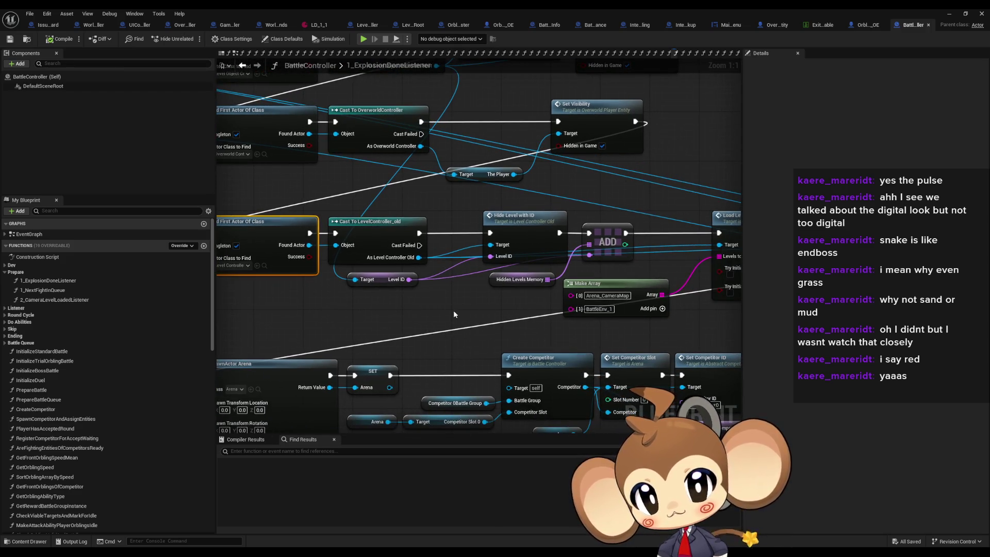
pyautogui.click(495, 217)
pyautogui.moveTo(512, 287); pyautogui.dragTo(349, 281)
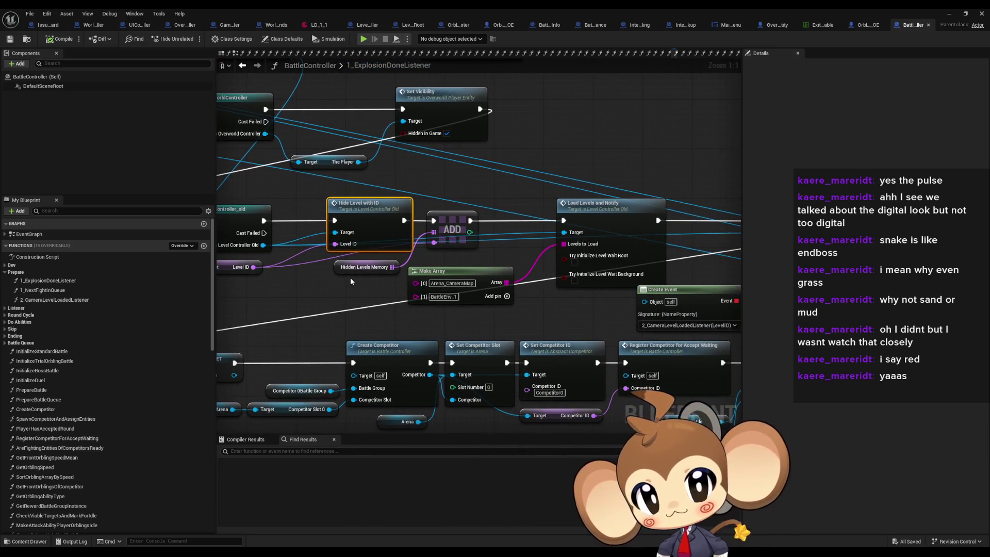
pyautogui.scroll(-2, 340, 304)
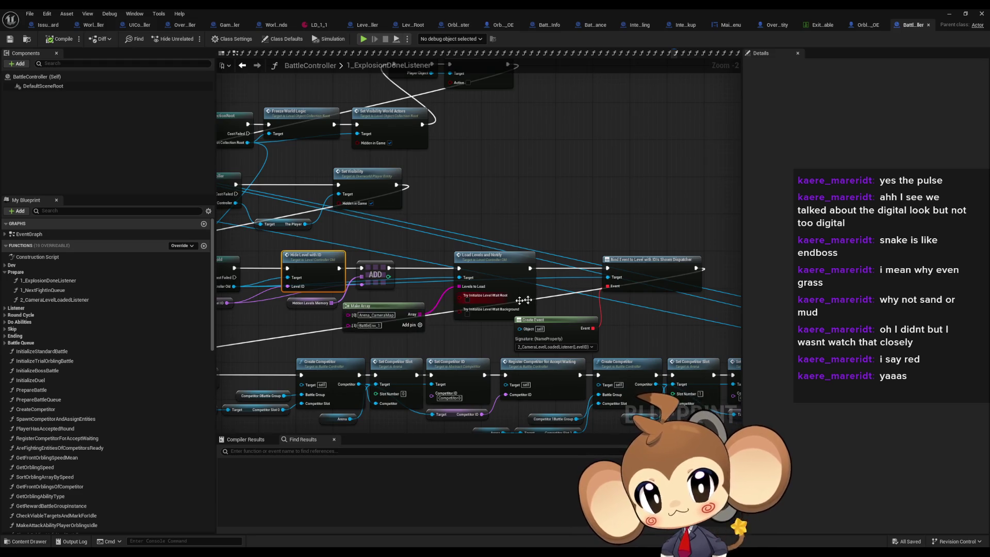
pyautogui.moveTo(398, 318)
pyautogui.mouseDown()
pyautogui.moveTo(488, 272)
pyautogui.moveTo(486, 259)
pyautogui.mouseUp()
pyautogui.click(645, 279)
pyautogui.scroll(2, 515, 292)
# Select the Create Competitor, Set Competitor Slot/ID and Competitor 0 Battle Group nodes
pyautogui.click(415, 299)
pyautogui.moveTo(505, 277); pyautogui.dragTo(579, 319)
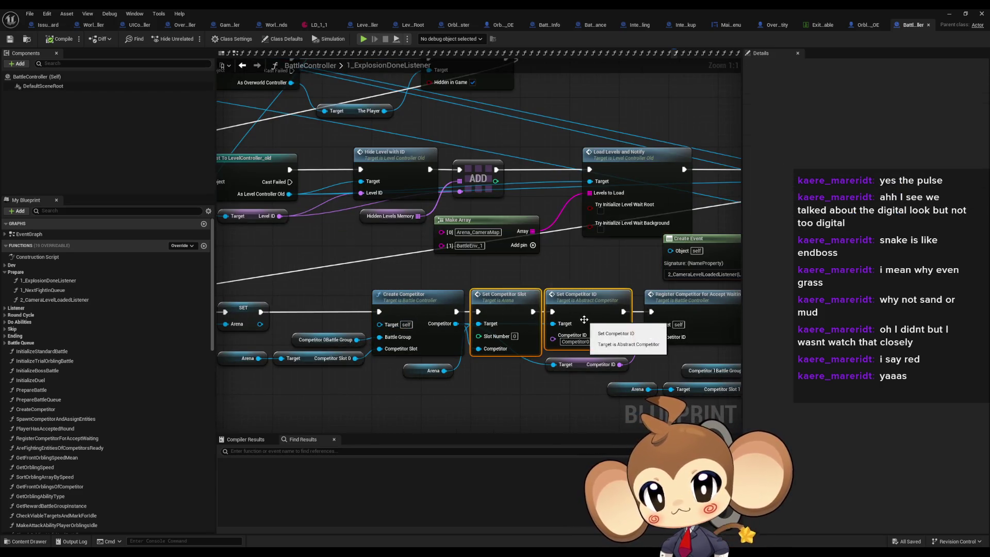
pyautogui.moveTo(385, 283); pyautogui.dragTo(604, 339)
pyautogui.moveTo(301, 308); pyautogui.dragTo(409, 269)
pyautogui.click(408, 269)
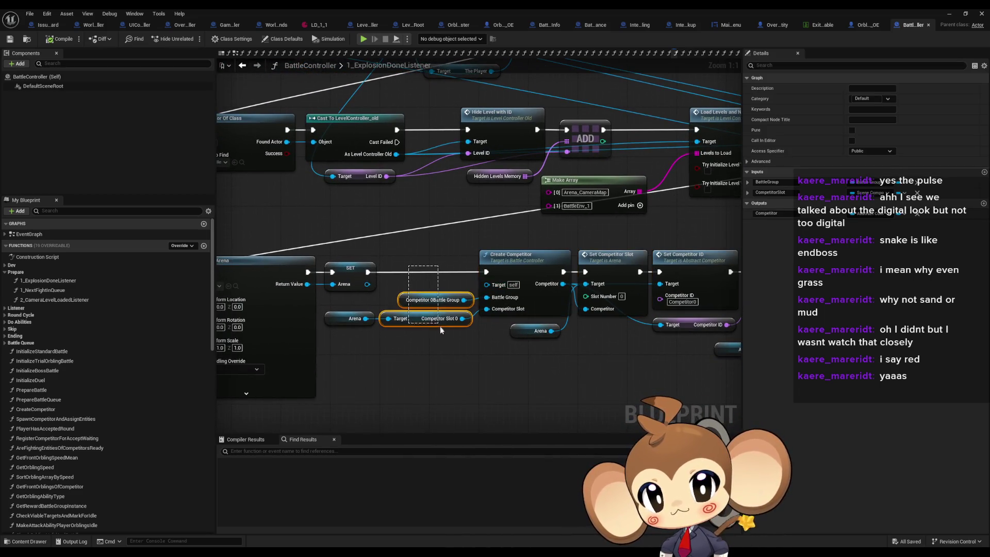
pyautogui.moveTo(436, 354)
pyautogui.mouseDown()
pyautogui.moveTo(324, 304)
pyautogui.moveTo(398, 297)
pyautogui.moveTo(402, 286)
pyautogui.mouseUp()
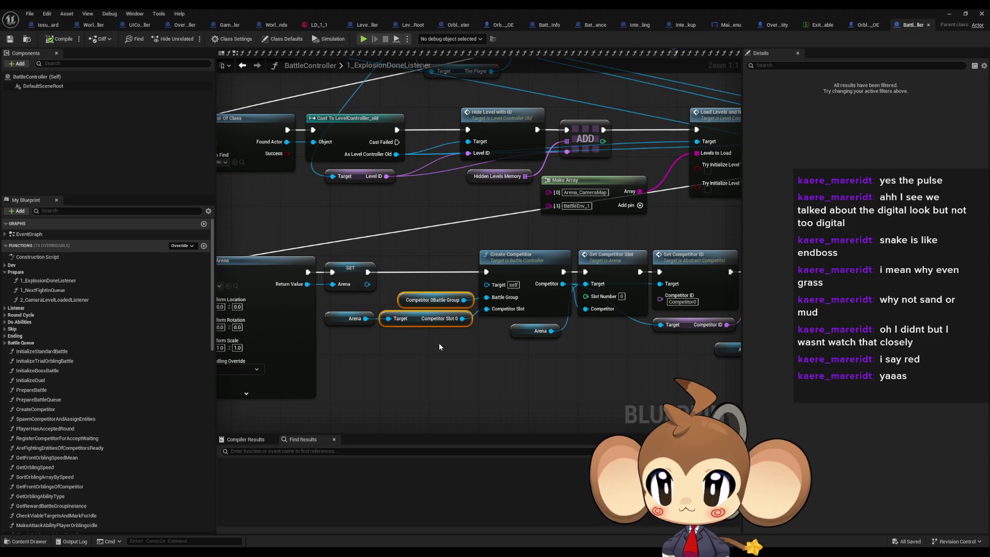
# Pan along the competitor chain to center the Open Menu and Initialize Battle UI nodes
pyautogui.scroll(-5, 459, 234)
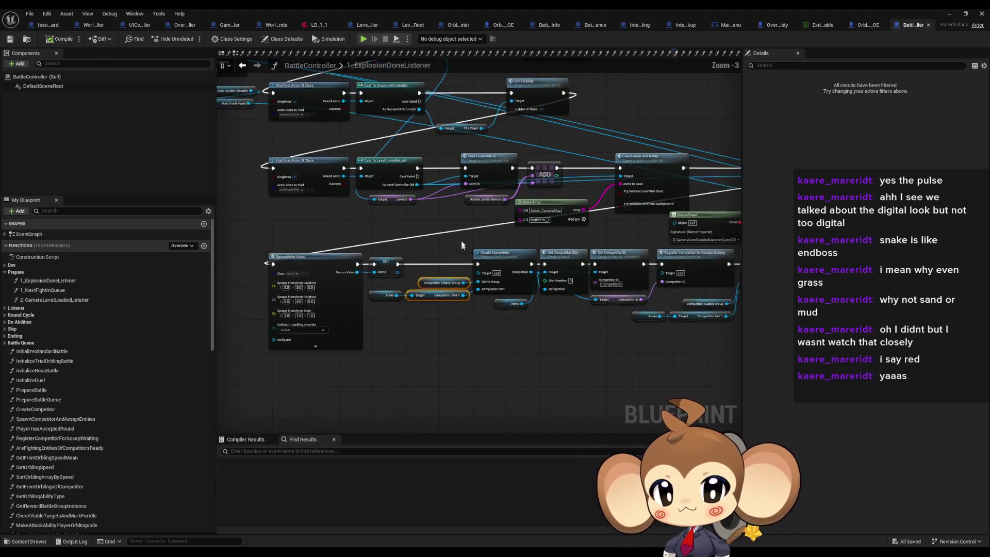
pyautogui.moveTo(502, 234); pyautogui.dragTo(290, 227)
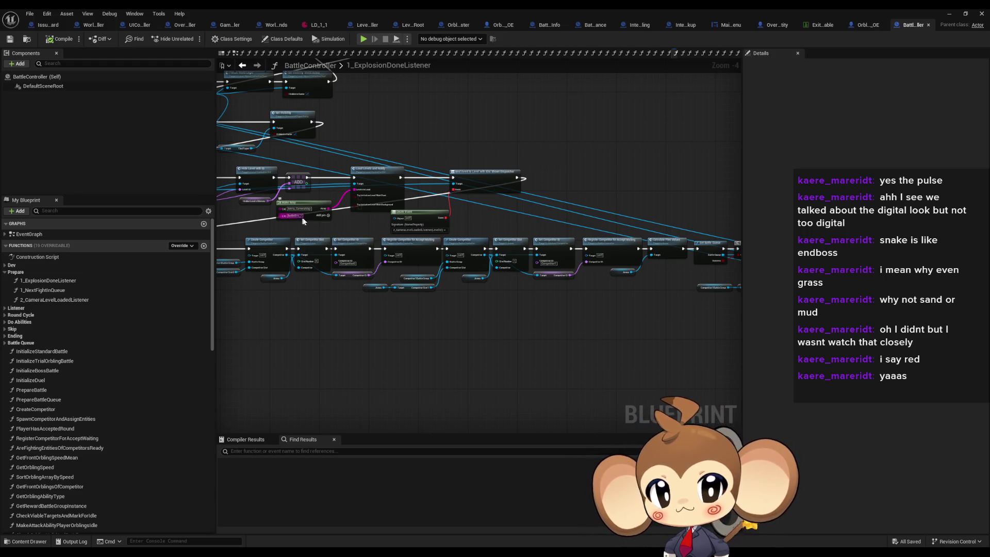
pyautogui.moveTo(602, 203)
pyautogui.mouseDown()
pyautogui.moveTo(259, 202)
pyautogui.moveTo(261, 166)
pyautogui.mouseUp()
pyautogui.moveTo(546, 179); pyautogui.dragTo(400, 124)
pyautogui.scroll(5, 488, 148)
pyautogui.moveTo(488, 151)
pyautogui.mouseDown()
pyautogui.moveTo(418, 85)
pyautogui.moveTo(402, 55)
pyautogui.mouseUp()
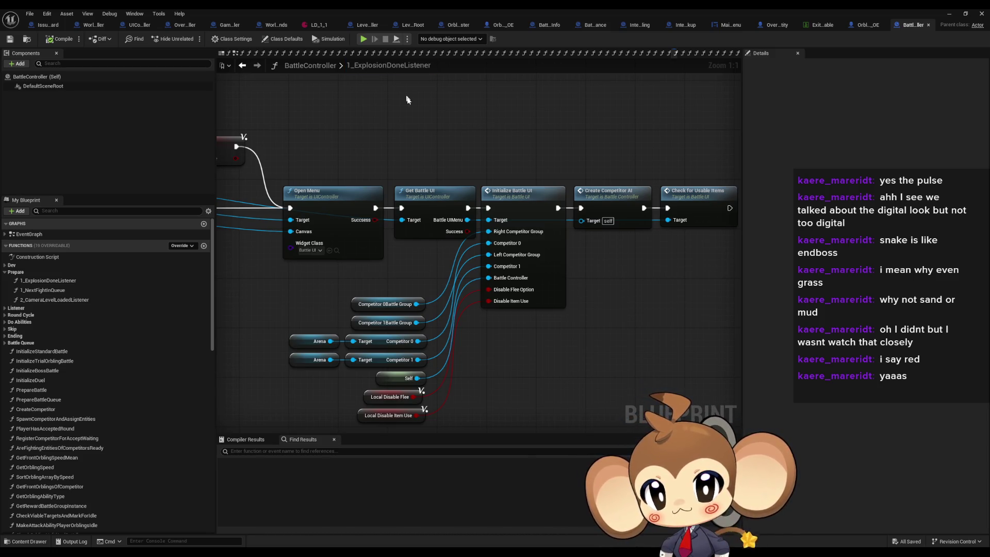
pyautogui.moveTo(418, 122); pyautogui.dragTo(434, 119)
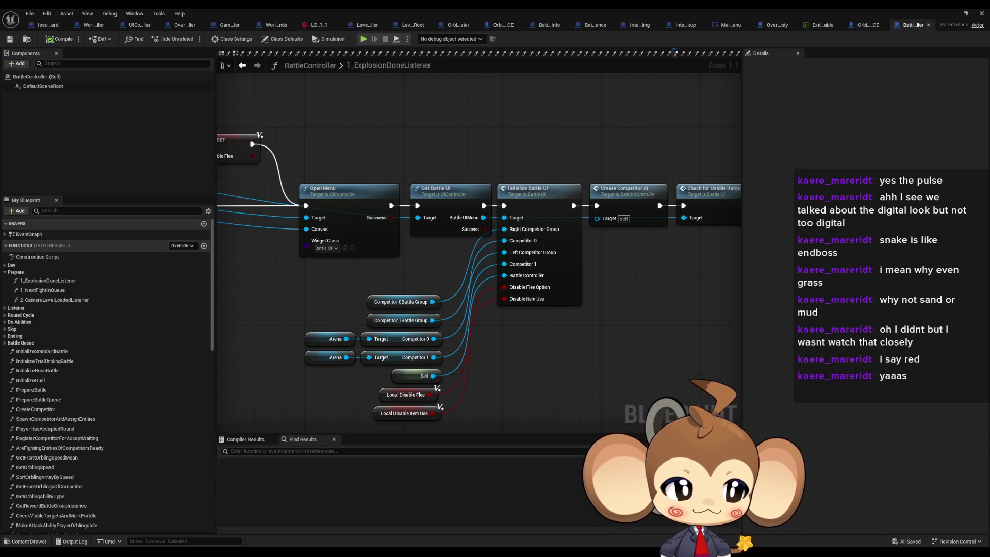
# Check both Competitor Battle Group nodes, then switch to the LevelObjectCollectionRoot blueprint
pyautogui.moveTo(333, 275)
pyautogui.mouseDown()
pyautogui.moveTo(448, 334)
pyautogui.moveTo(613, 349)
pyautogui.mouseUp()
pyautogui.click(500, 351)
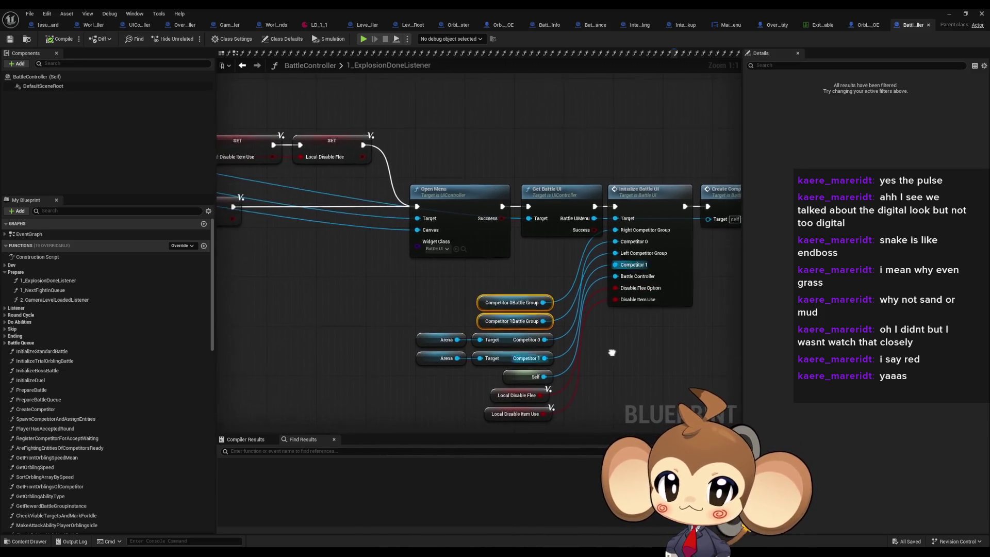
pyautogui.moveTo(427, 108); pyautogui.dragTo(506, 130)
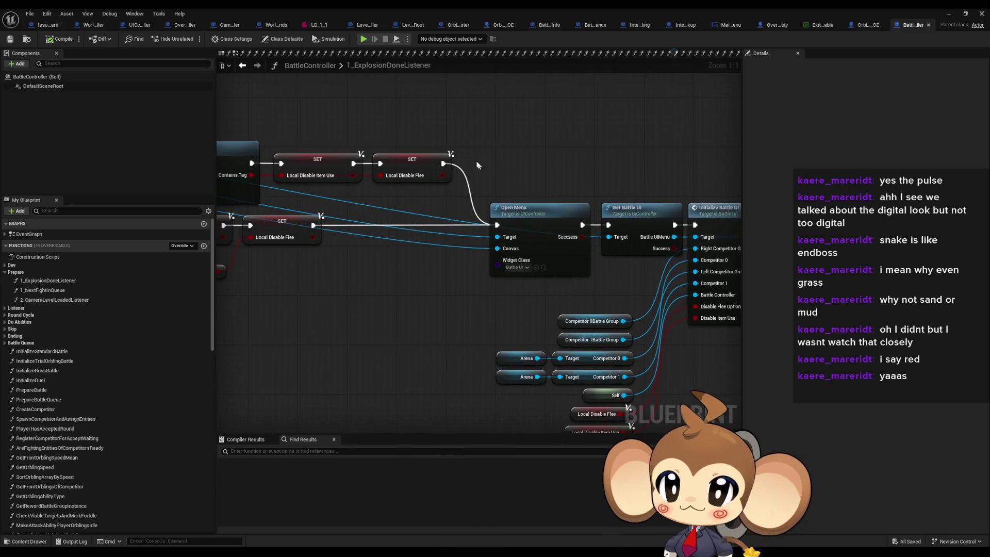
pyautogui.click(401, 26)
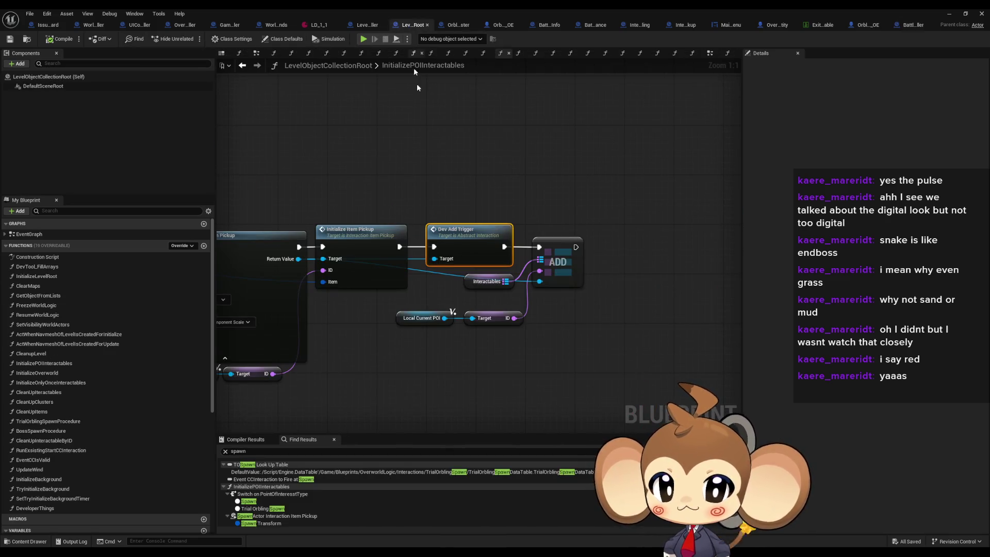
# Open InitializeLevelRoot, peek into ActWhenNavmeshOfLevelIsCreatedForUpdate's Update Wind node, and return
pyautogui.moveTo(339, 136); pyautogui.dragTo(661, 179)
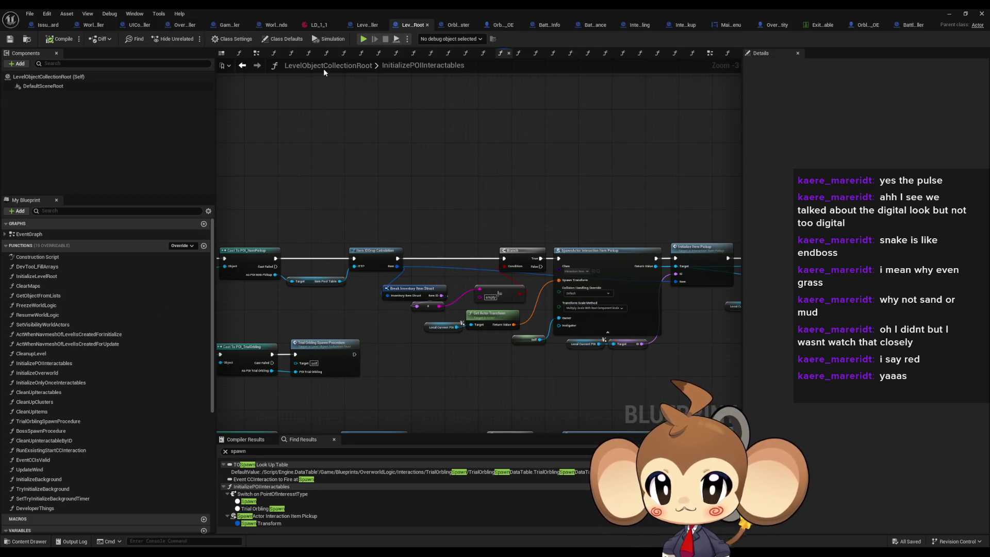
pyautogui.doubleClick(52, 277)
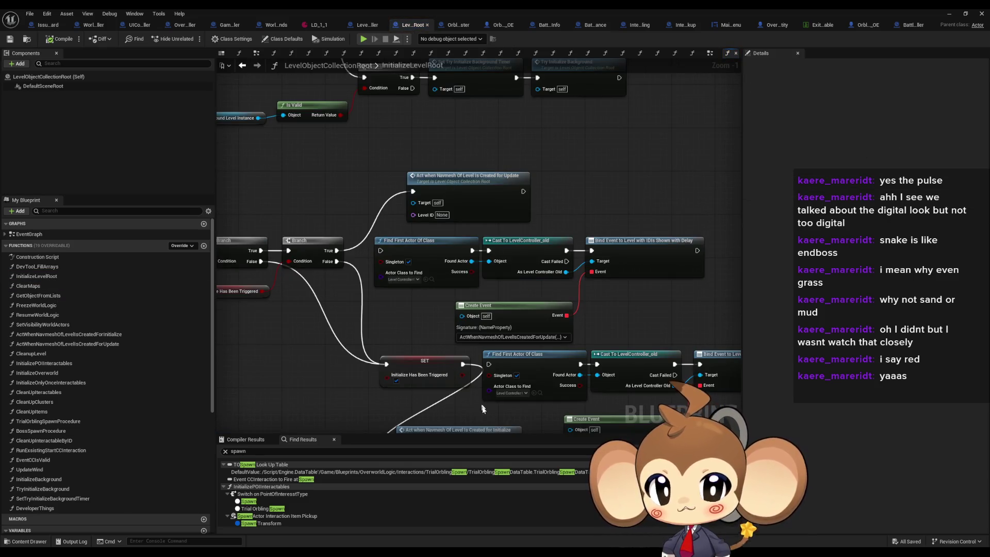
pyautogui.doubleClick(480, 205)
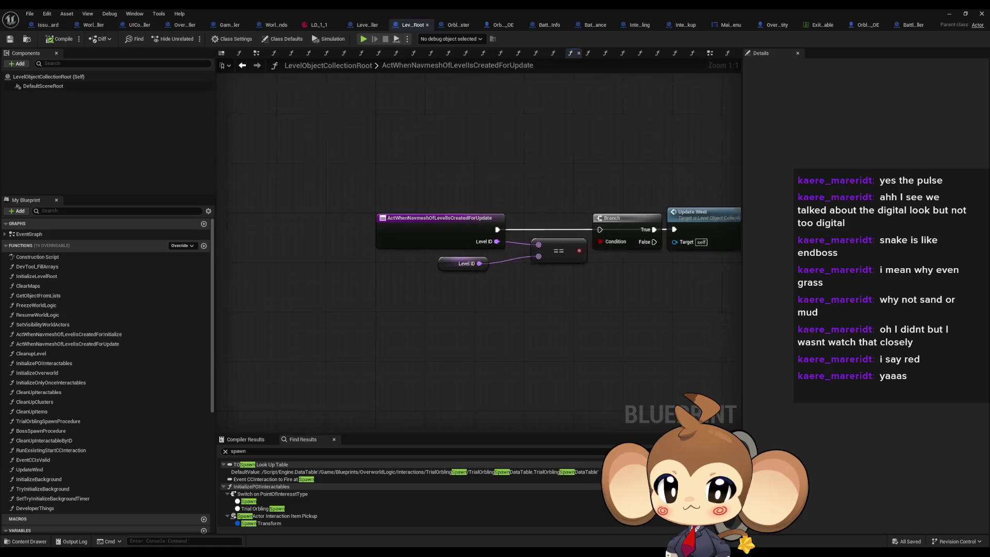
pyautogui.click(556, 243)
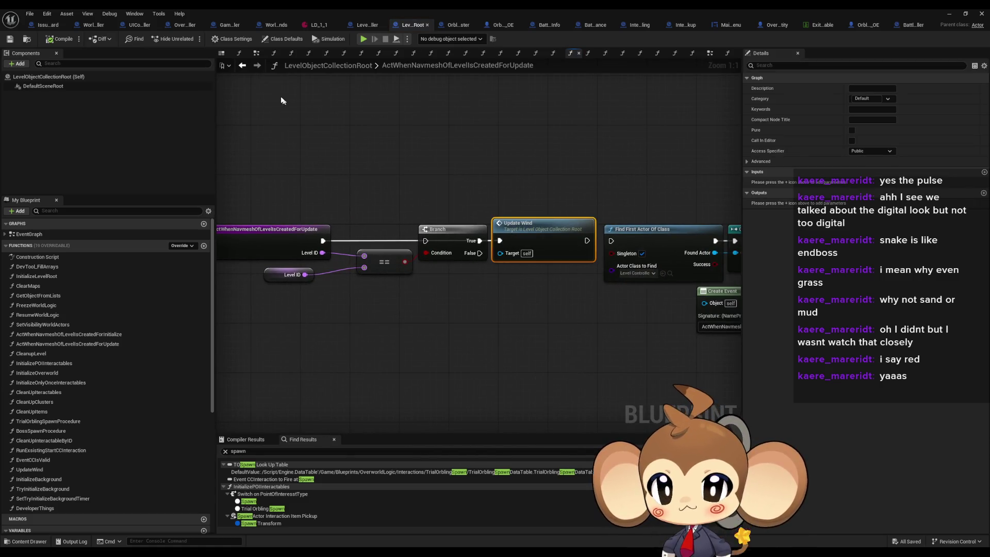
pyautogui.click(242, 66)
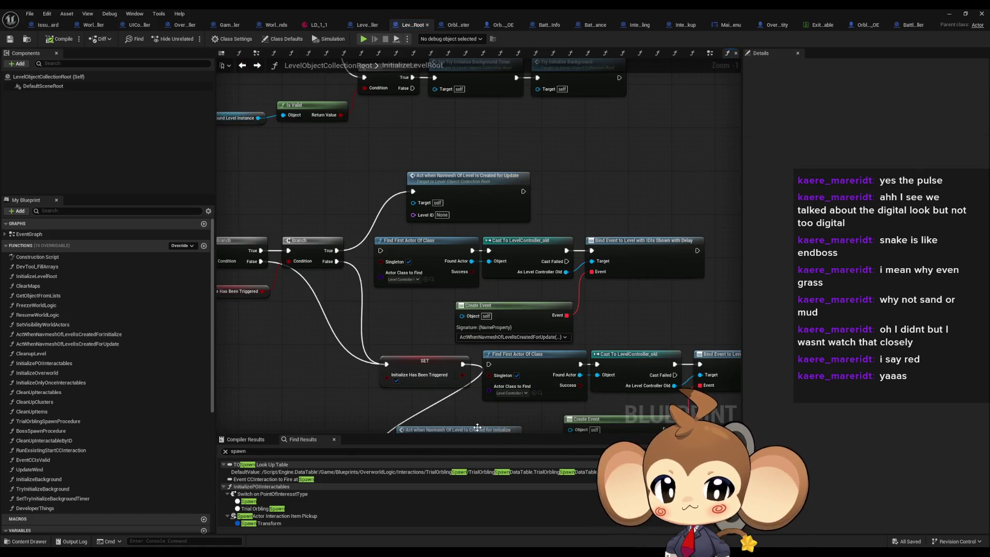
# Drill through the navmesh Initialize function, InitializeOverworld and Initialize Orbling Cluster into InitializeSwarm
pyautogui.doubleClick(480, 428)
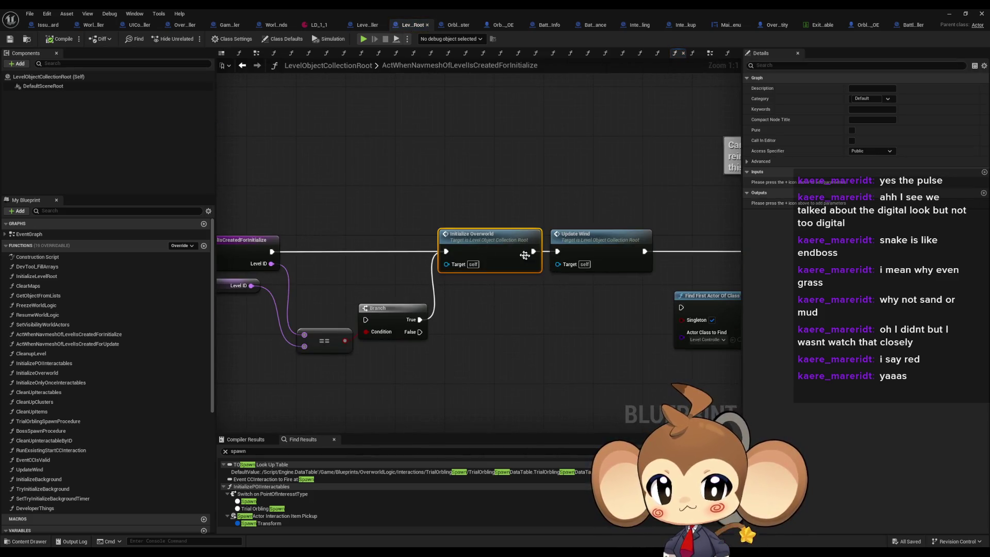
pyautogui.doubleClick(519, 253)
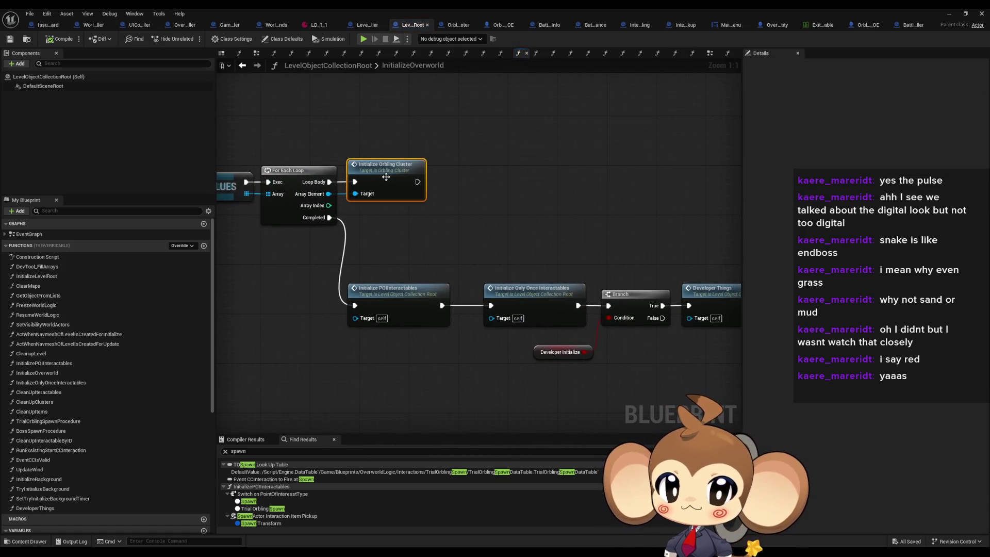
pyautogui.doubleClick(389, 173)
pyautogui.doubleClick(383, 263)
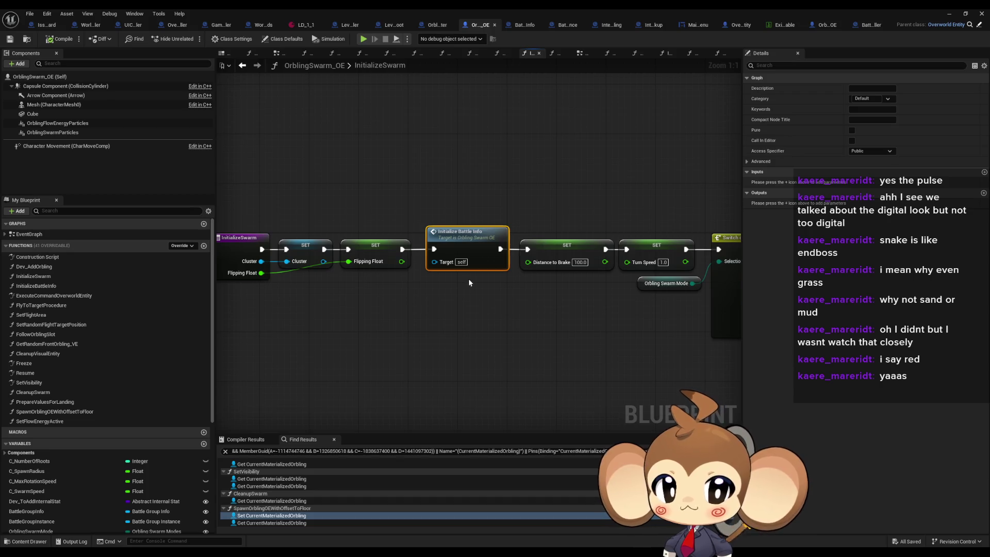
# Follow Initialize Battle Info into the Instantiate Battle Group function in BattleGroupInfo
pyautogui.moveTo(469, 278)
pyautogui.mouseDown()
pyautogui.moveTo(304, 272)
pyautogui.moveTo(392, 273)
pyautogui.moveTo(494, 253)
pyautogui.mouseUp()
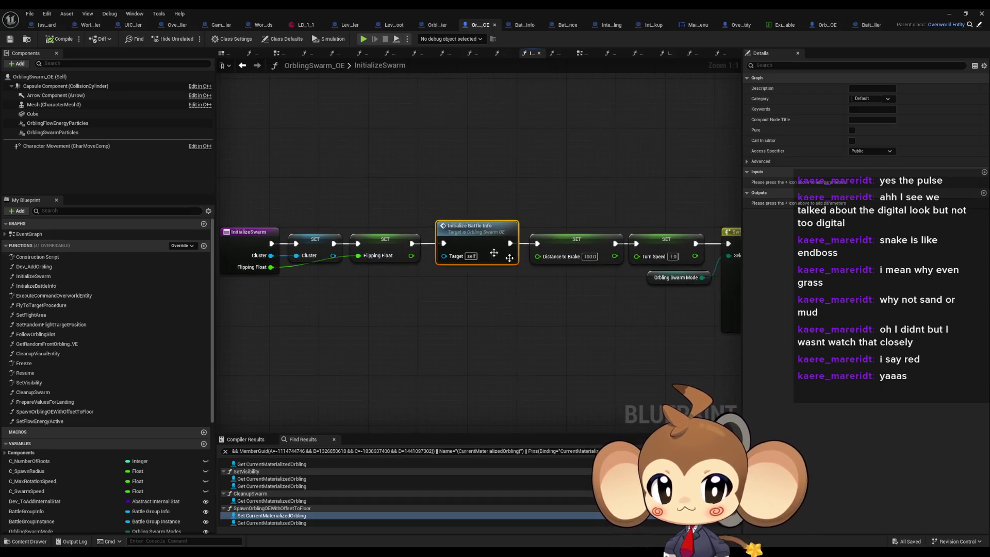
pyautogui.doubleClick(493, 253)
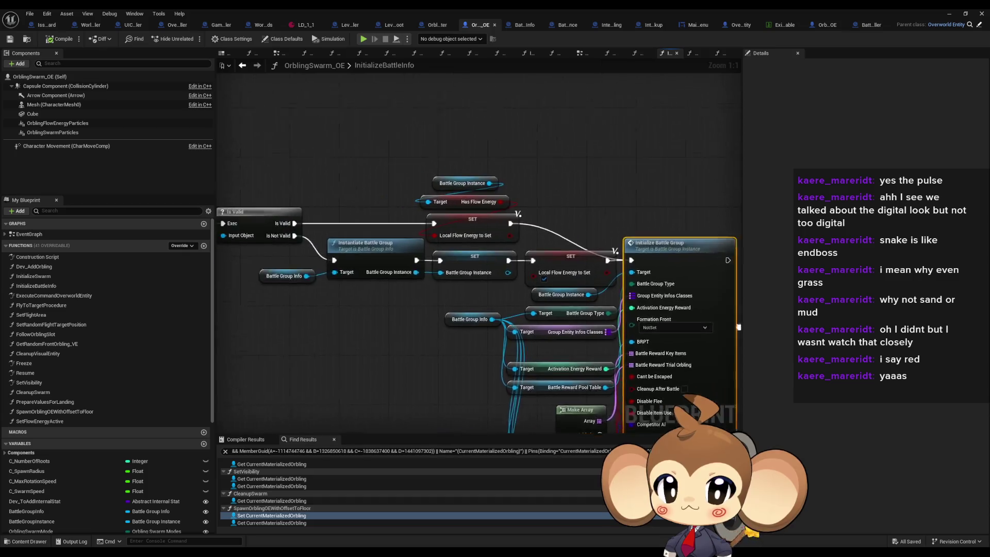
pyautogui.click(475, 255)
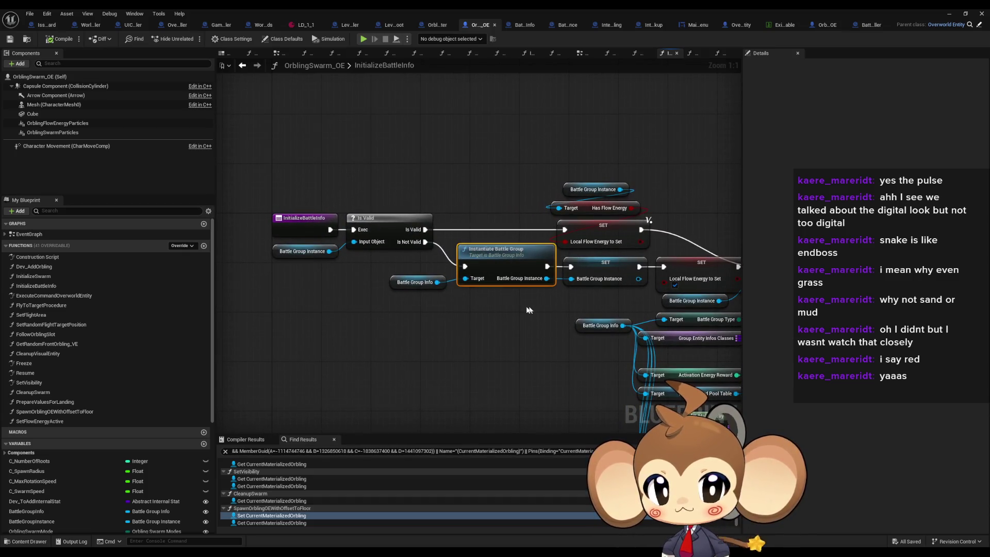
pyautogui.rightClick(586, 205)
pyautogui.doubleClick(363, 227)
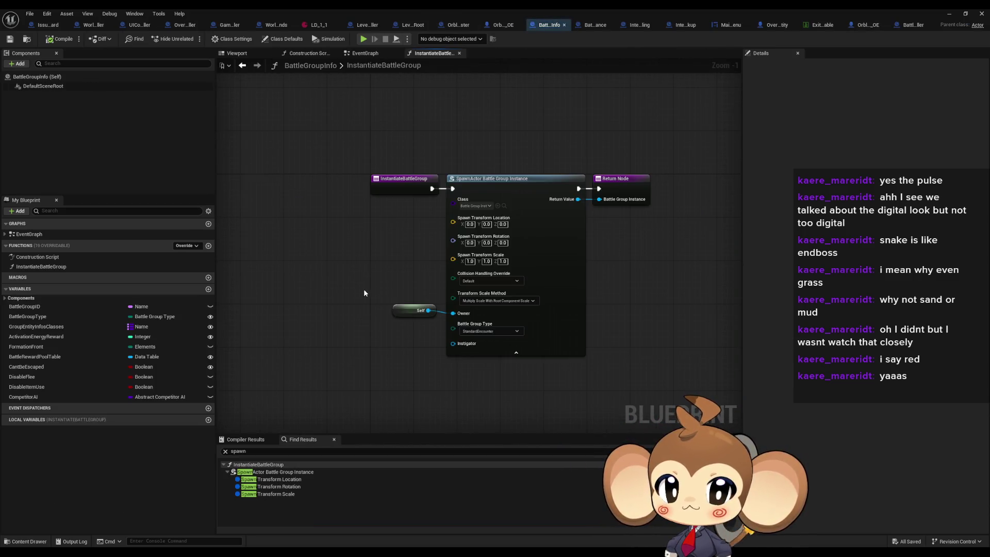
# Check the SpawnActor node, then go via LevelLoadingController, LevelObjectCollectionRoot and OrblingCluster to InitializeSwarm
pyautogui.moveTo(494, 157)
pyautogui.mouseDown()
pyautogui.moveTo(580, 375)
pyautogui.moveTo(535, 391)
pyautogui.mouseUp()
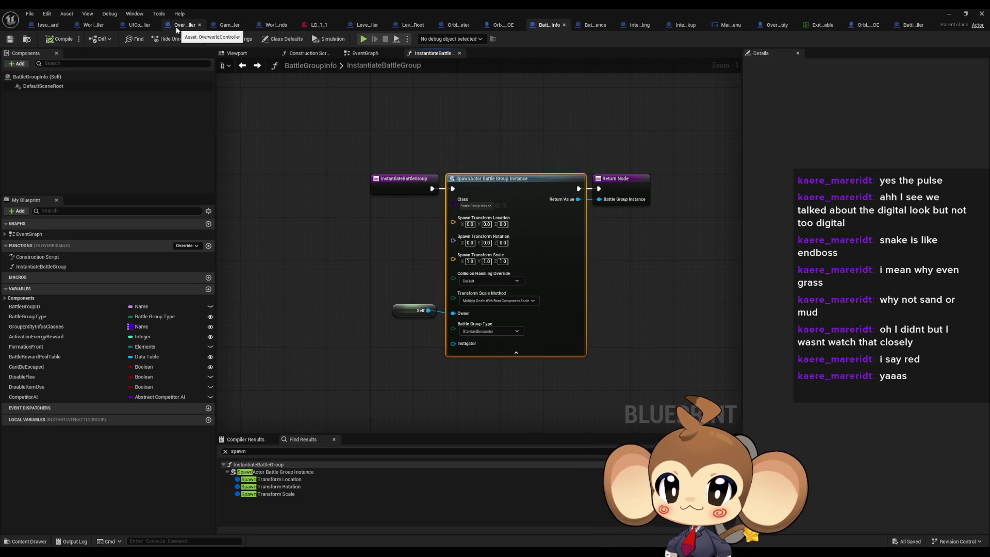
pyautogui.click(364, 26)
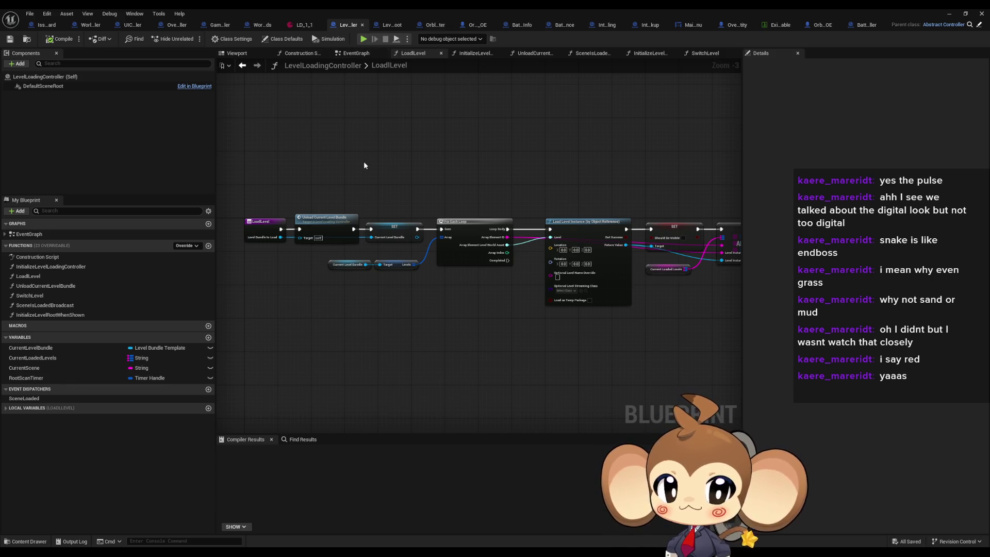
pyautogui.click(376, 26)
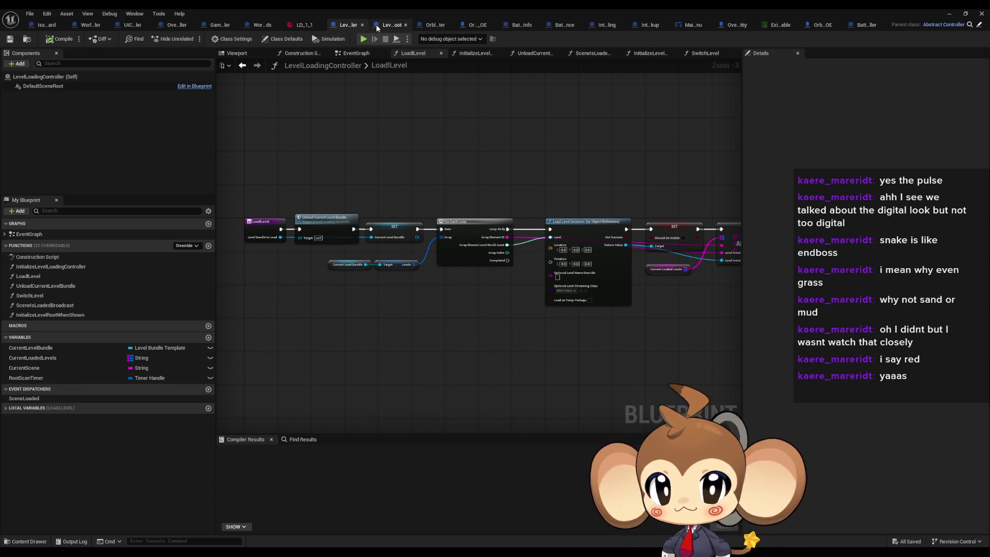
pyautogui.doubleClick(405, 160)
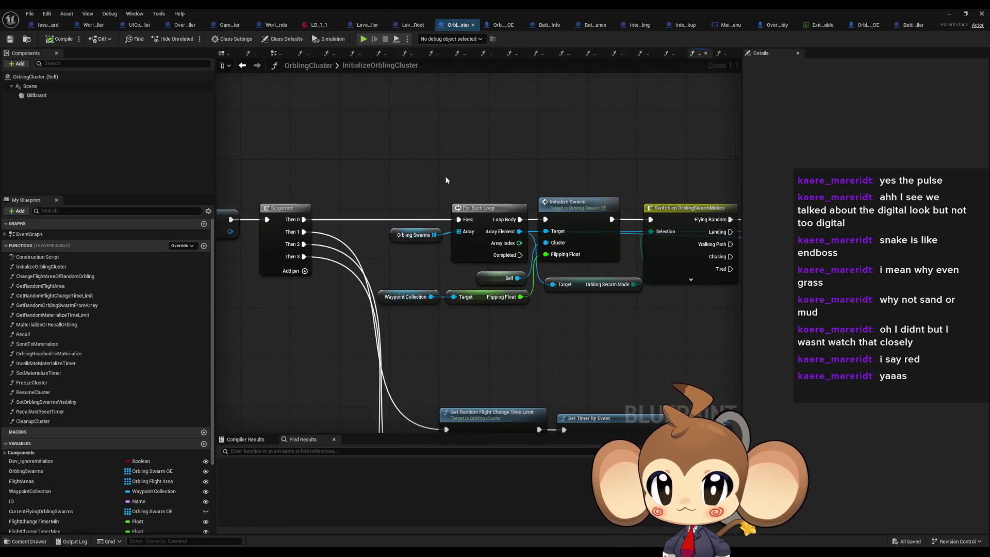
pyautogui.click(580, 219)
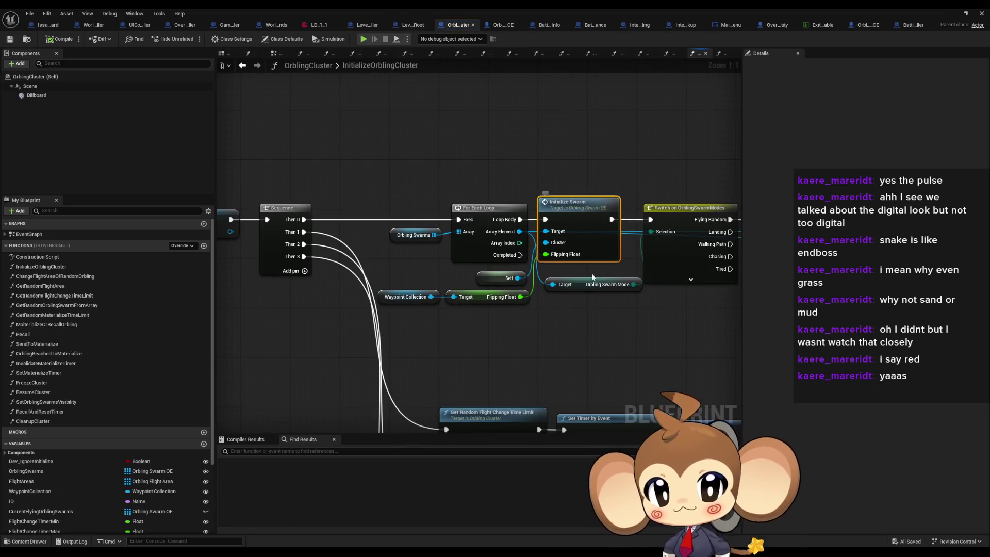
pyautogui.doubleClick(589, 225)
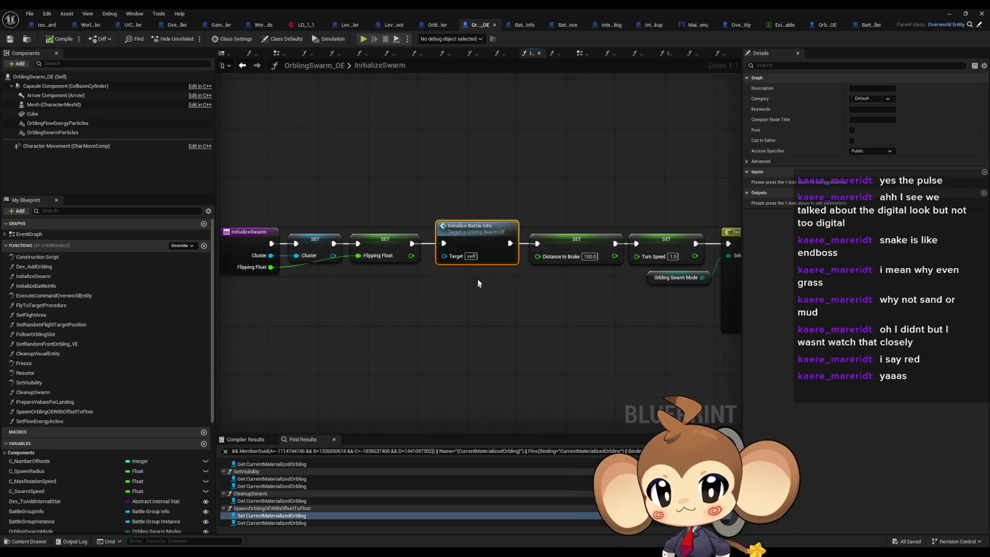
# Open InitializeBattleInfo and select the SET Battle Group Instance node for its details
pyautogui.doubleClick(473, 248)
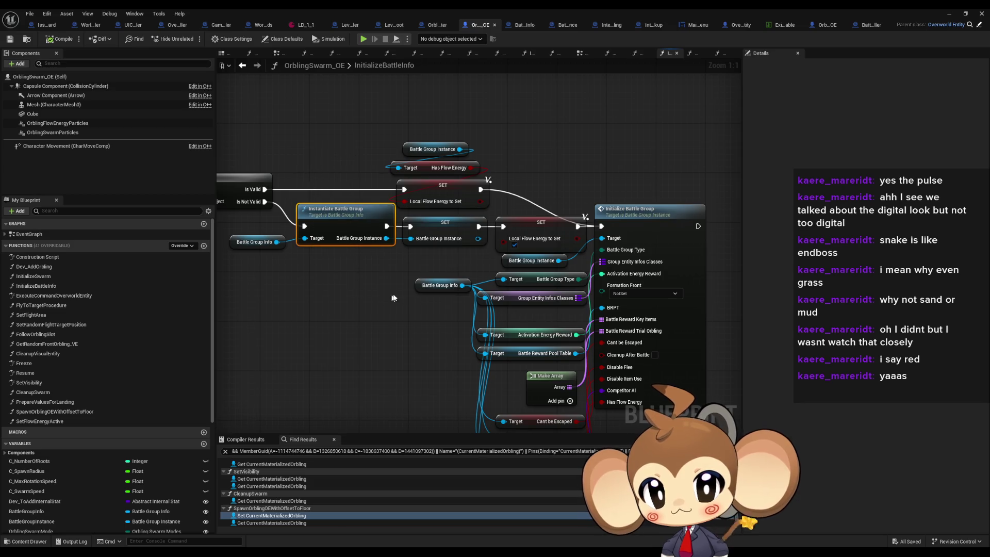
pyautogui.click(434, 238)
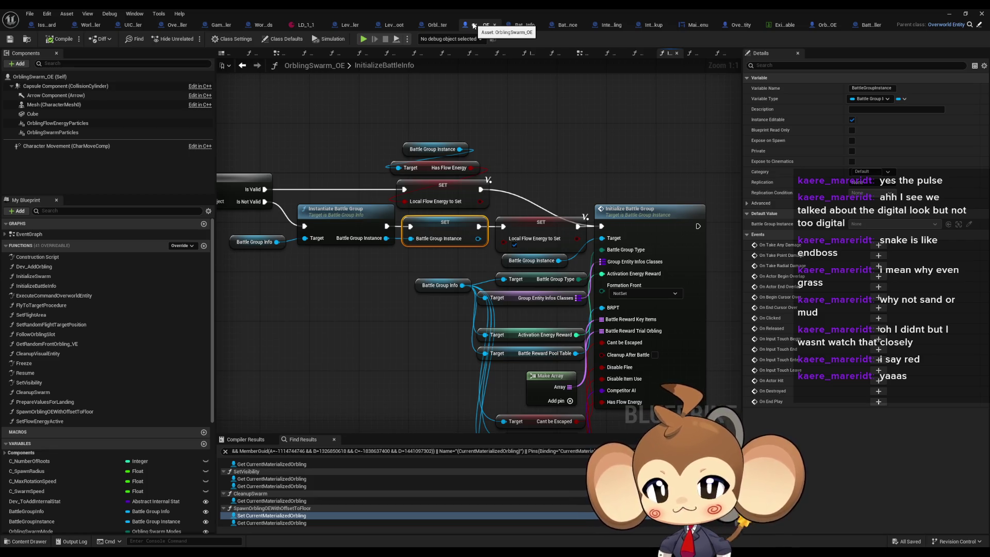
pyautogui.click(335, 223)
pyautogui.click(417, 241)
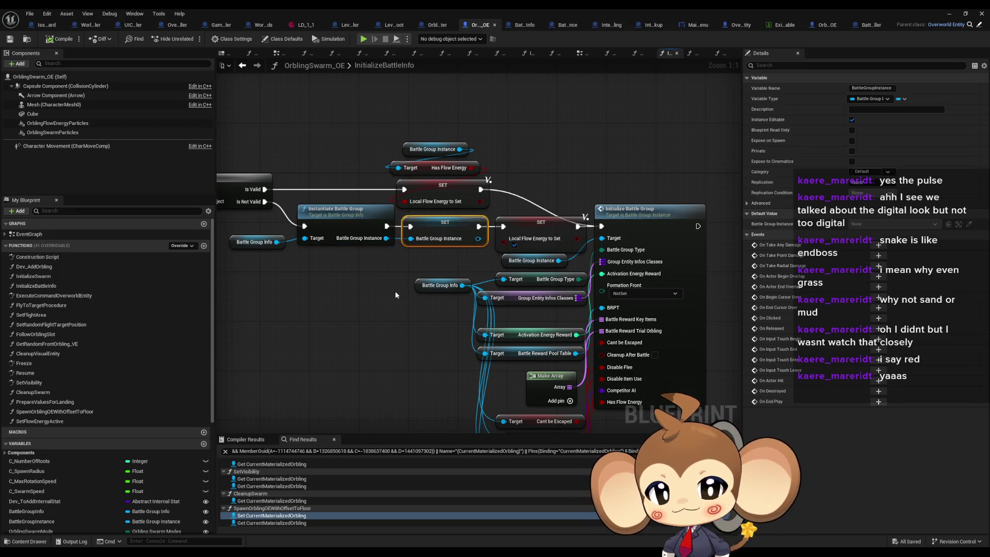
pyautogui.moveTo(386, 280)
pyautogui.mouseDown()
pyautogui.moveTo(416, 304)
pyautogui.moveTo(432, 265)
pyautogui.moveTo(498, 238)
pyautogui.mouseUp()
pyautogui.click(431, 265)
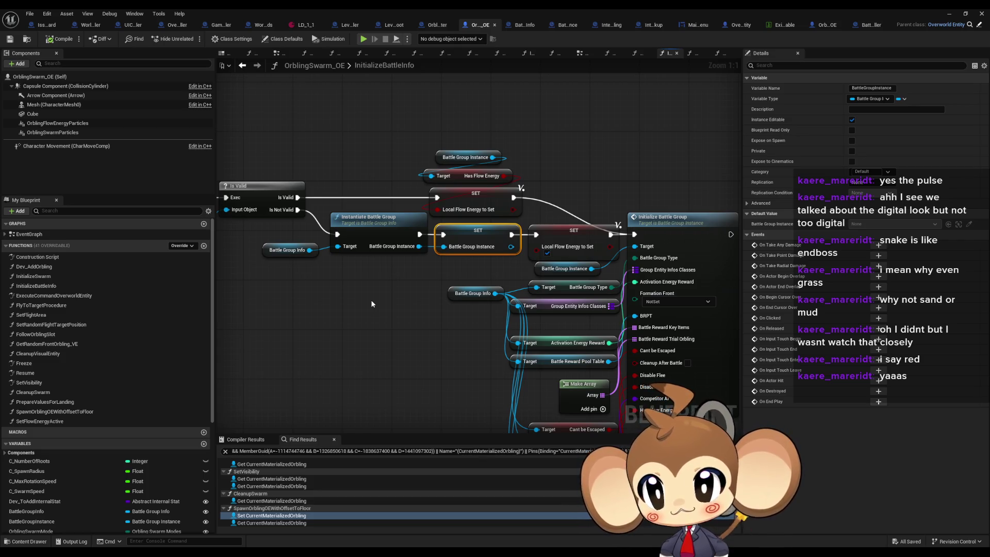
# Review the Initialize Battle Group, SET and Is Valid nodes in InitializeBattleInfo
pyautogui.moveTo(596, 233)
pyautogui.mouseDown()
pyautogui.moveTo(562, 212)
pyautogui.moveTo(592, 227)
pyautogui.moveTo(641, 186)
pyautogui.moveTo(647, 242)
pyautogui.moveTo(621, 253)
pyautogui.mouseUp()
pyautogui.click(562, 212)
pyautogui.click(647, 242)
pyautogui.click(380, 212)
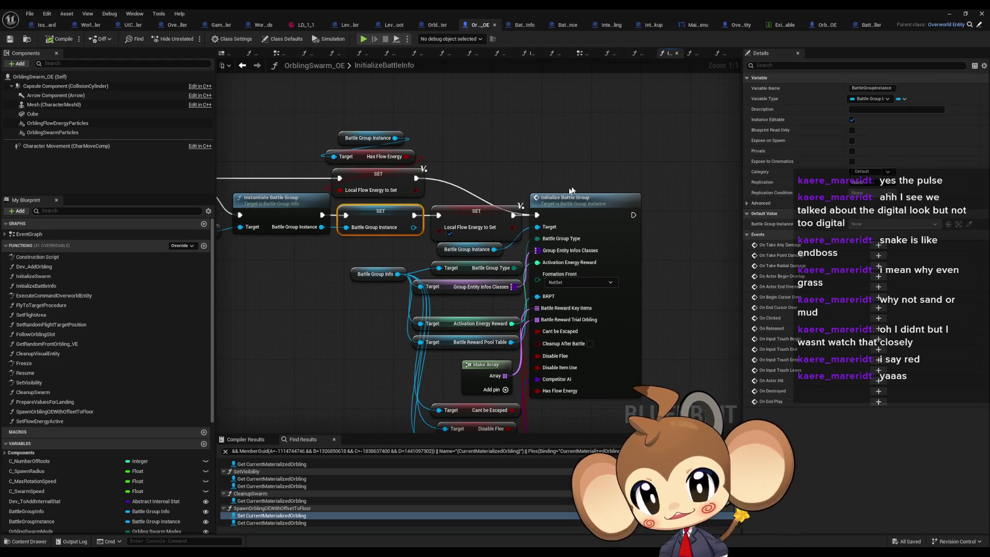
pyautogui.click(617, 154)
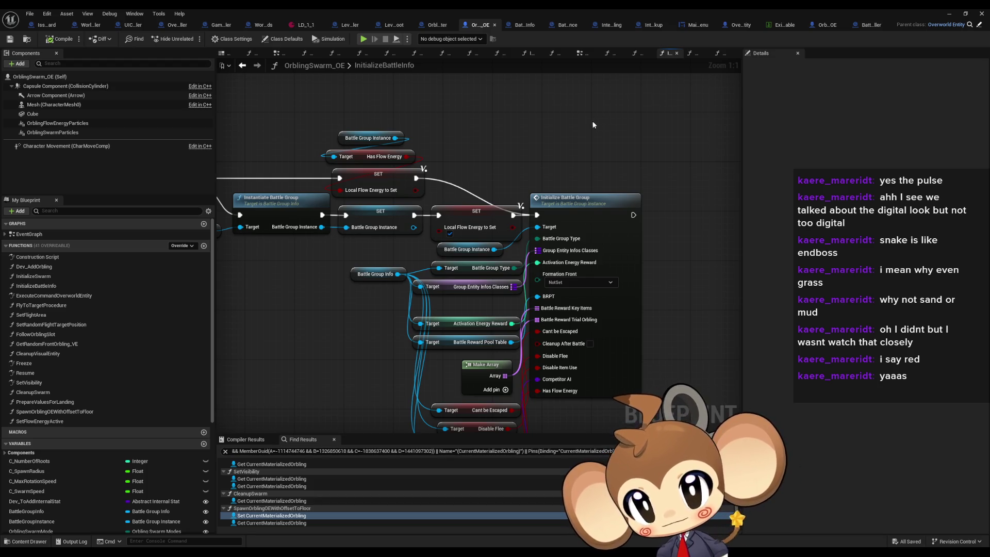
pyautogui.moveTo(587, 124); pyautogui.dragTo(670, 147)
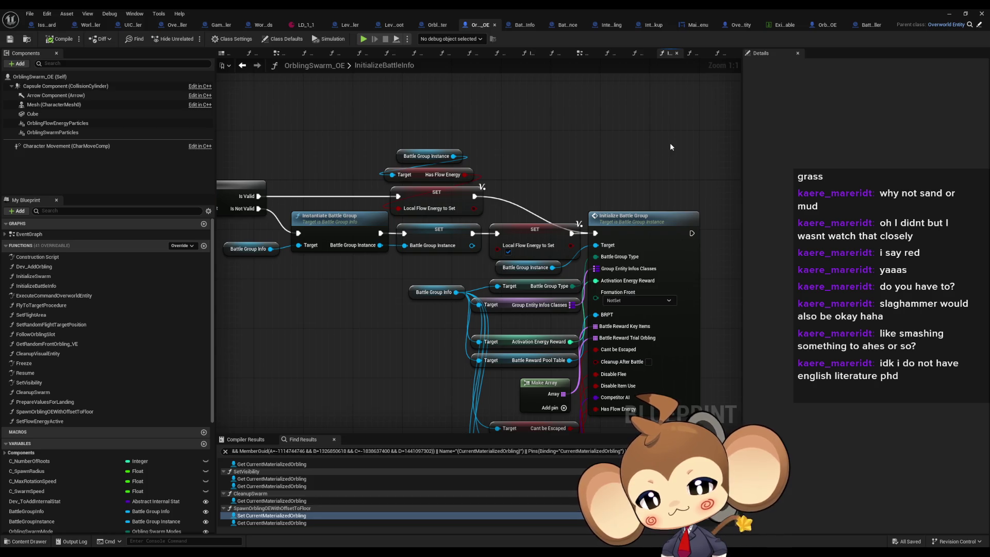
pyautogui.moveTo(426, 222); pyautogui.dragTo(569, 244)
# Pan to the Initialize Battle Group call and open its BattleGroupInstance function graph
pyautogui.moveTo(514, 151)
pyautogui.mouseDown()
pyautogui.moveTo(597, 172)
pyautogui.moveTo(603, 200)
pyautogui.moveTo(627, 227)
pyautogui.mouseUp()
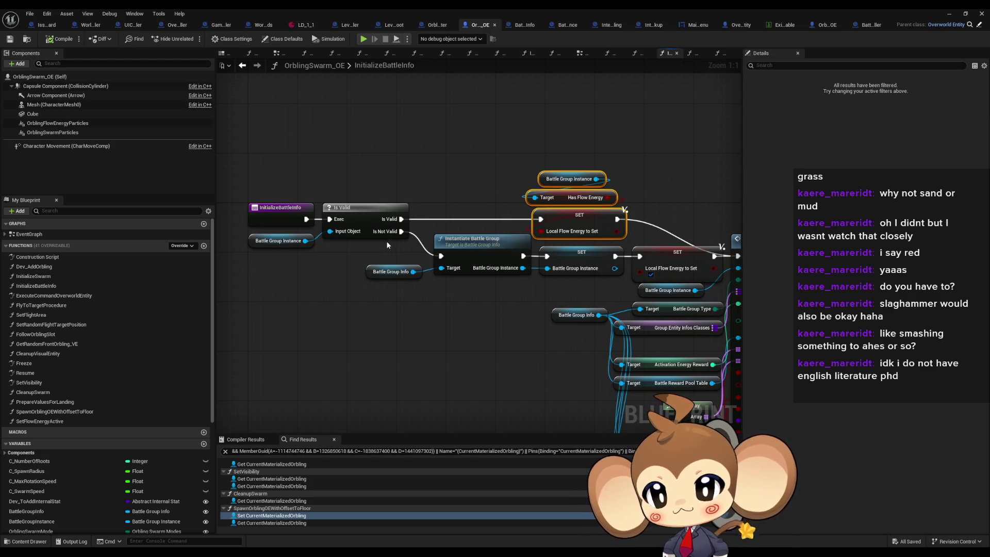
pyautogui.moveTo(508, 228)
pyautogui.mouseDown()
pyautogui.moveTo(421, 227)
pyautogui.moveTo(223, 188)
pyautogui.mouseUp()
pyautogui.click(508, 227)
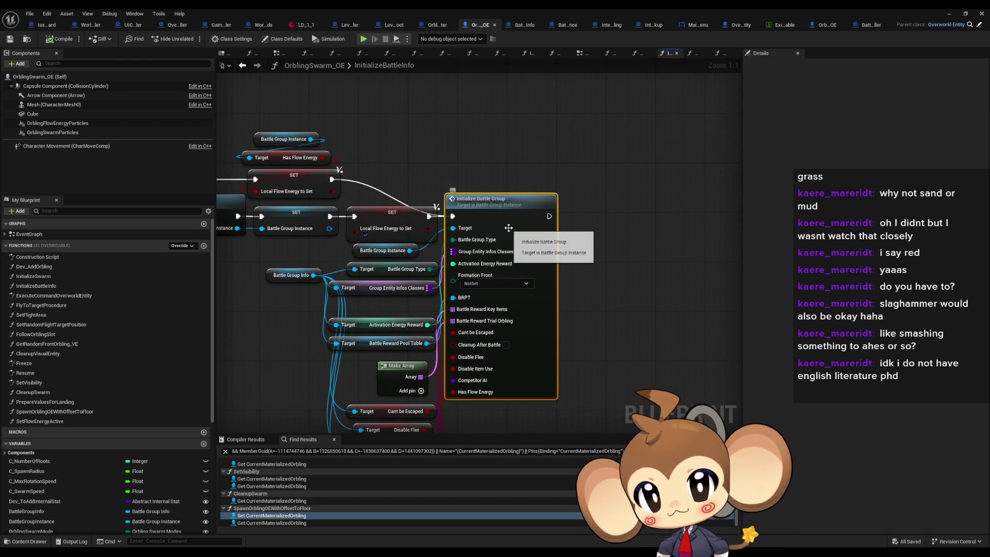
pyautogui.doubleClick(509, 228)
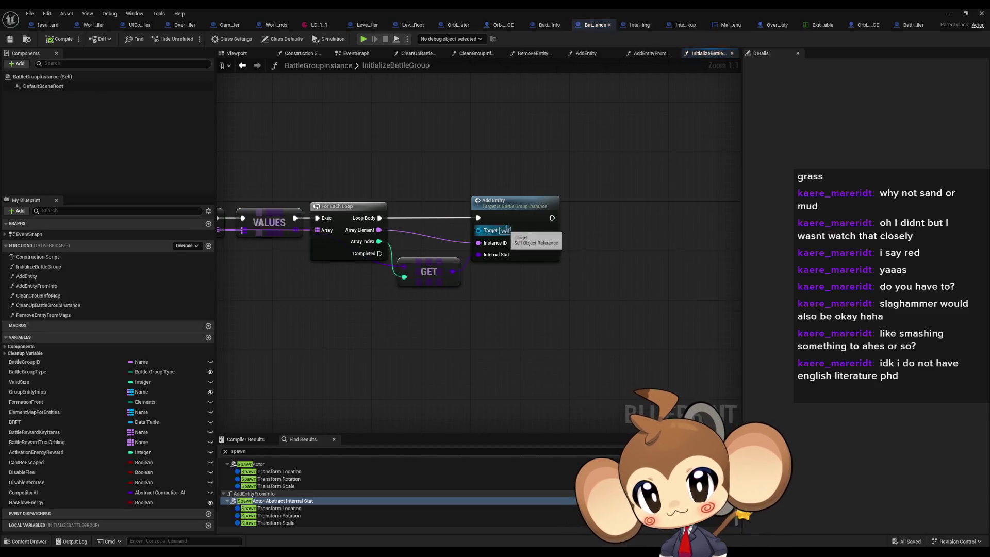
# Browse the For Each Loop, BattleGroupInfo and BattleController tabs, then return to OrblingSwarm_OE
pyautogui.moveTo(409, 316); pyautogui.dragTo(684, 311)
pyautogui.moveTo(168, 313); pyautogui.dragTo(741, 341)
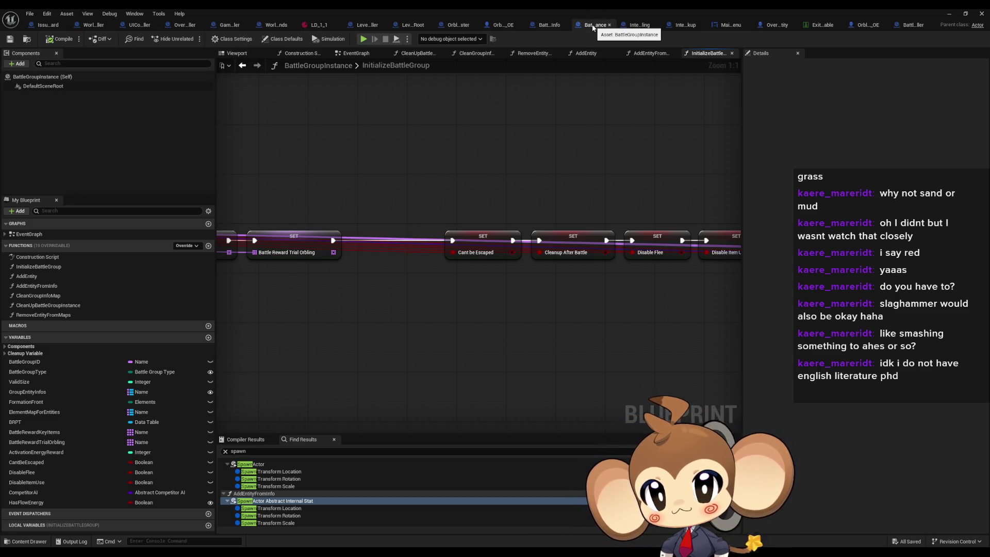
pyautogui.click(550, 25)
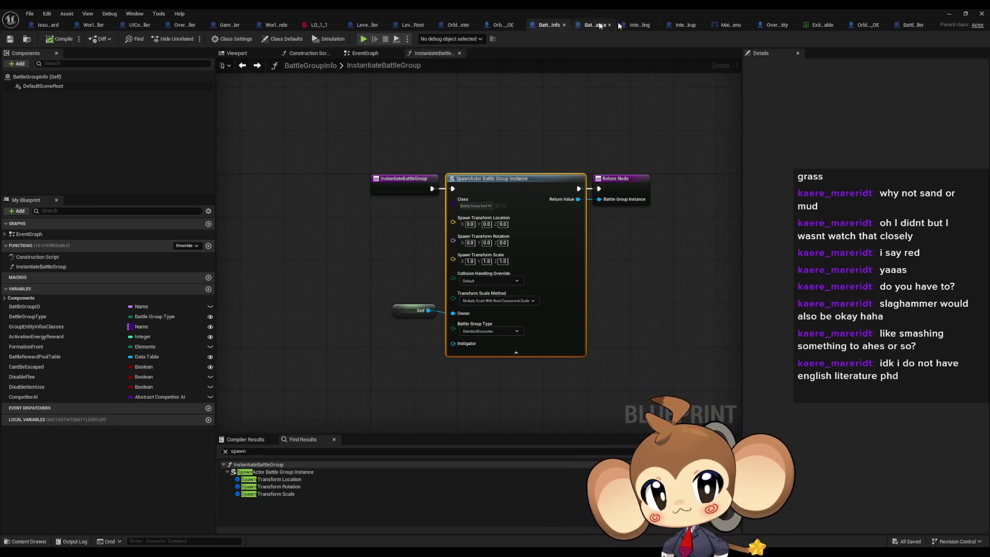
pyautogui.click(910, 26)
pyautogui.scroll(-5, 460, 274)
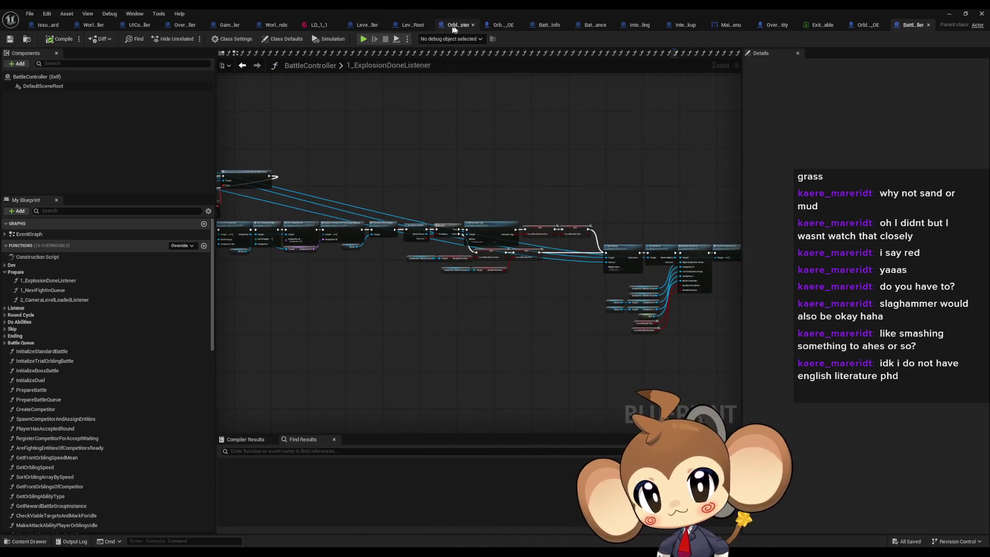
pyautogui.click(505, 26)
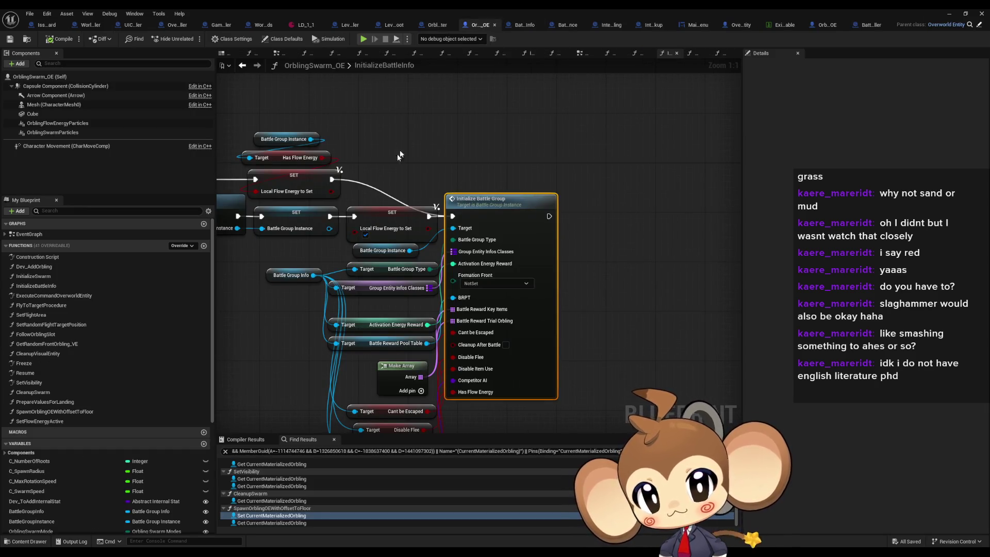
# Inspect the Battle Group Info and BattleGroupInstance variables, then switch to the BattleGroupInfo blueprint
pyautogui.moveTo(400, 155); pyautogui.dragTo(493, 148)
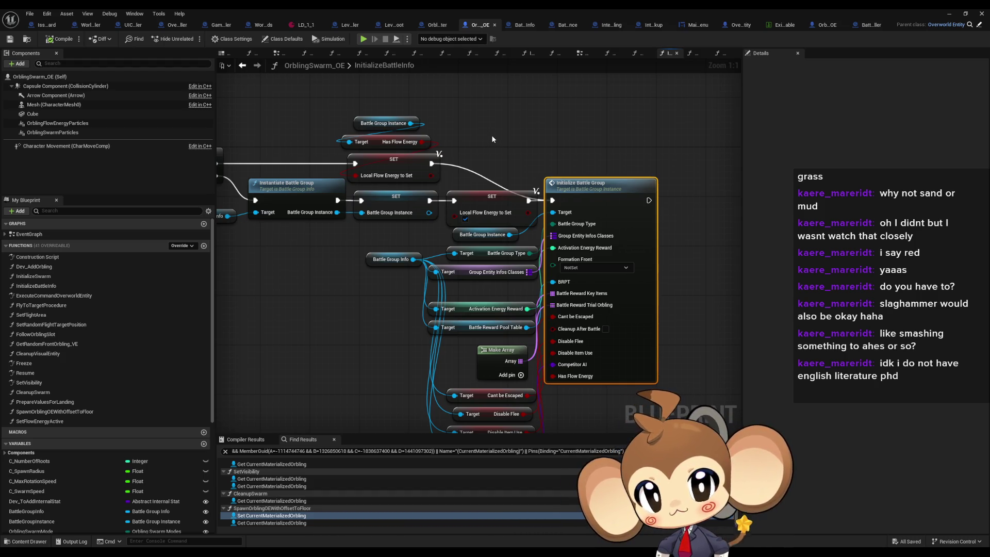
pyautogui.moveTo(407, 243); pyautogui.dragTo(452, 253)
pyautogui.click(268, 218)
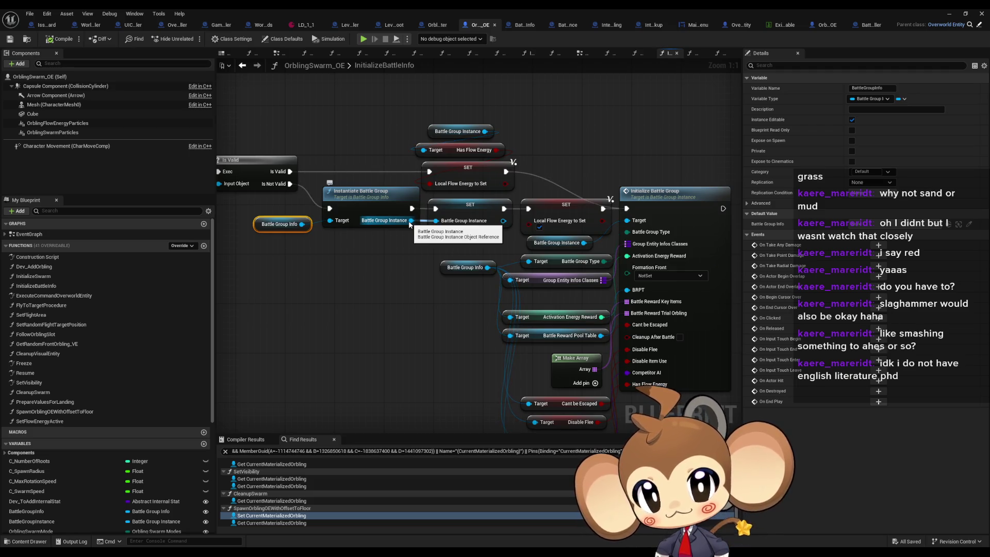
pyautogui.click(444, 223)
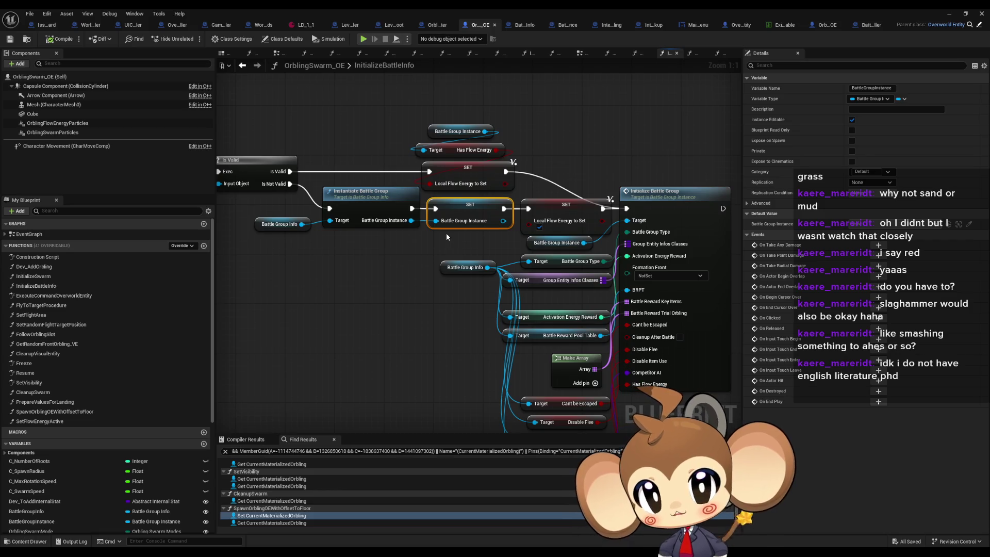
pyautogui.moveTo(421, 236); pyautogui.dragTo(439, 225)
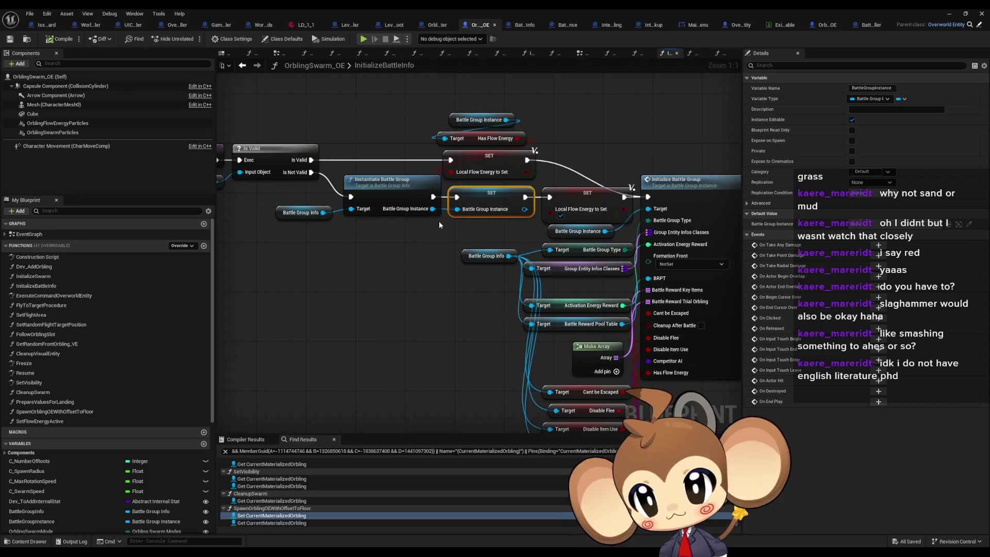
pyautogui.scroll(-7, 145, 422)
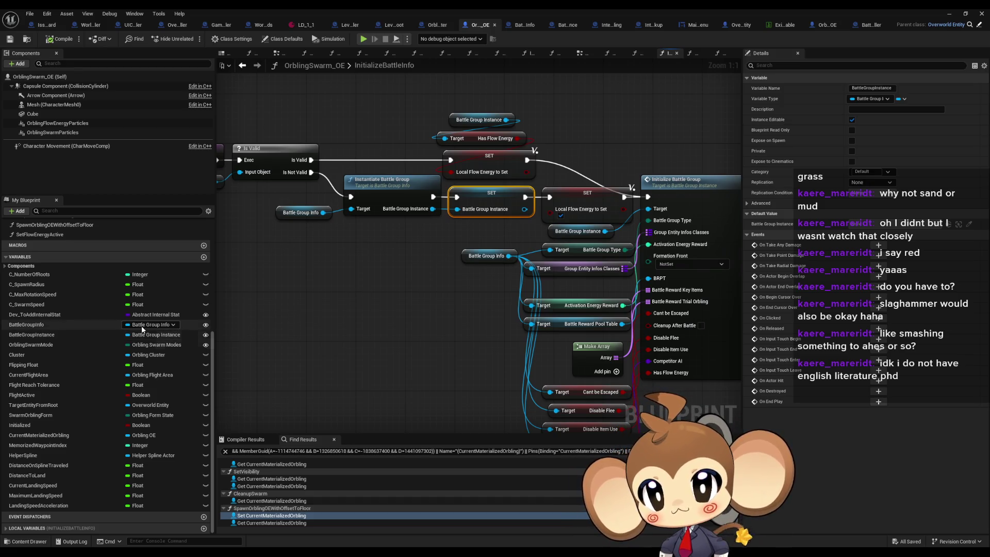
pyautogui.click(528, 25)
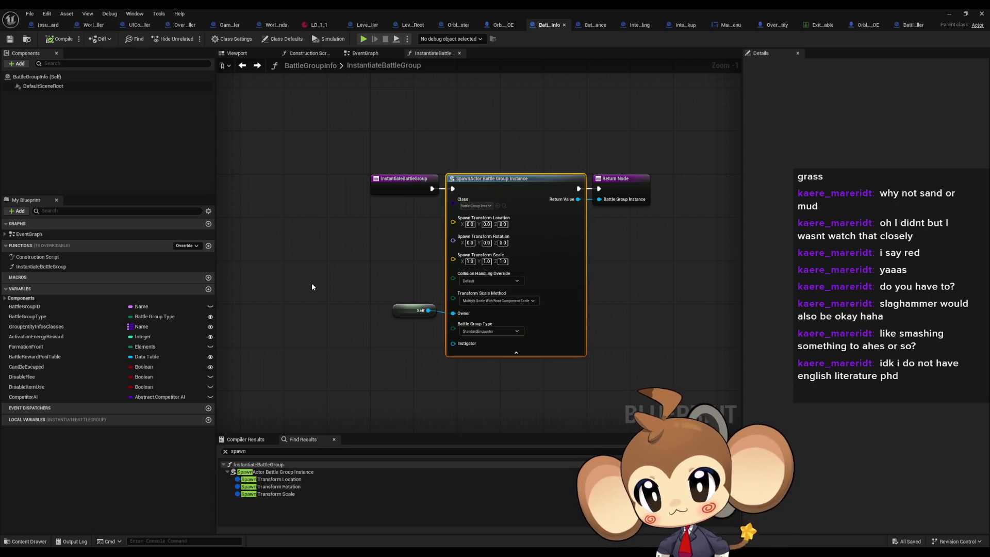
# Check BattleRewardPoolTable, minimize the Blueprint editor and browse to the Content folder
pyautogui.click(62, 356)
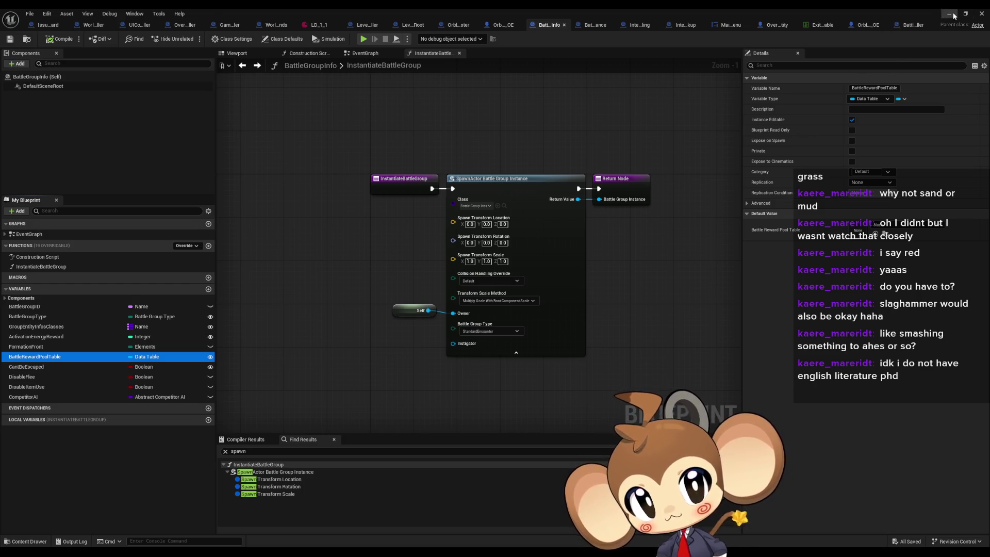
pyautogui.click(982, 13)
pyautogui.click(565, 358)
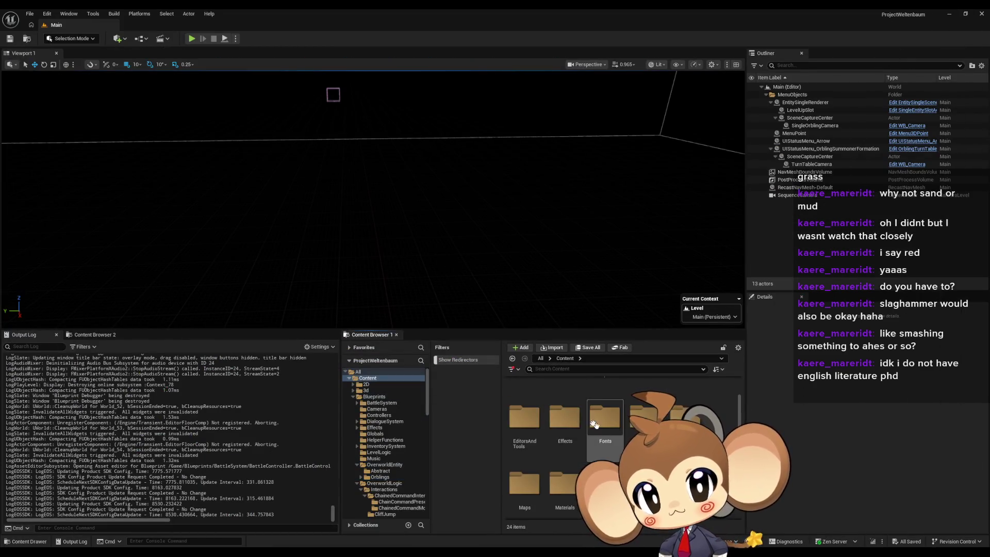
# Load the 1_1 level from Maps/Dummy/Island_1_1 and pull the camera back over the island
pyautogui.doubleClick(525, 448)
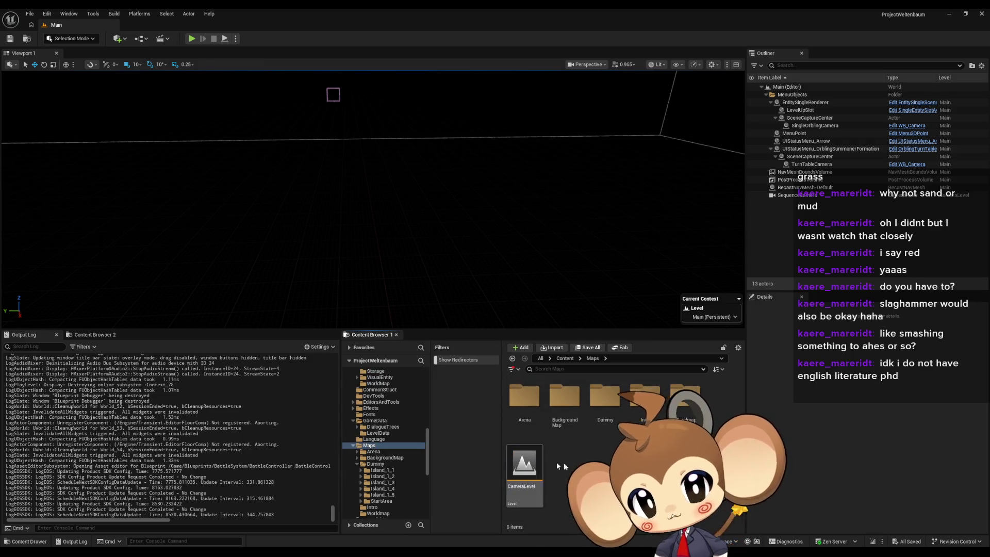
pyautogui.doubleClick(607, 421)
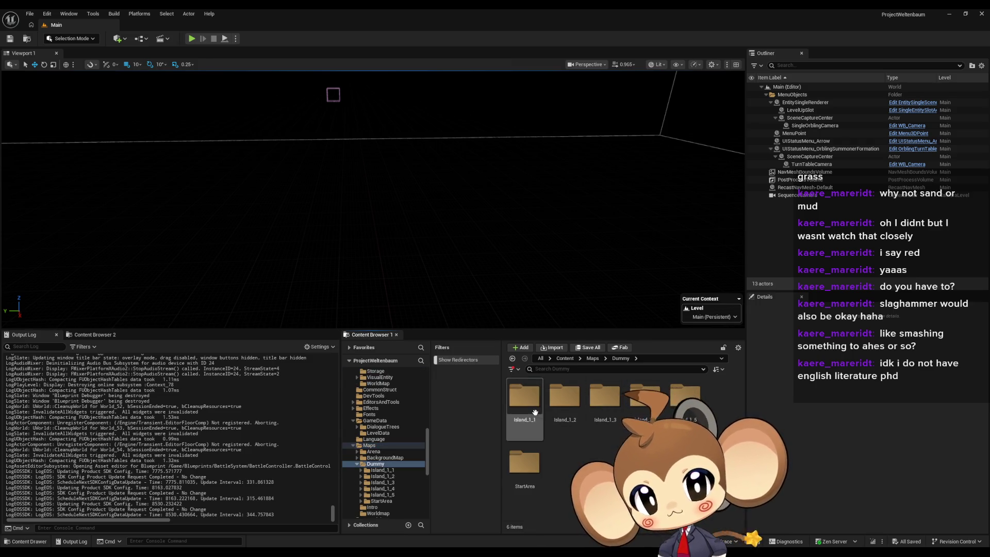
pyautogui.doubleClick(528, 412)
pyautogui.doubleClick(558, 395)
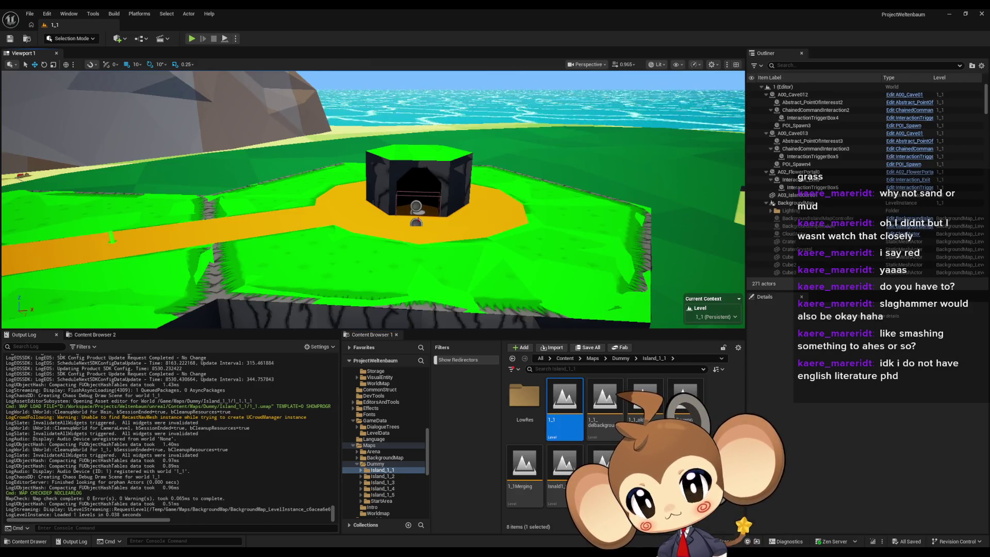
pyautogui.moveTo(371, 206)
pyautogui.mouseDown()
pyautogui.moveTo(371, 227)
pyautogui.moveTo(330, 227)
pyautogui.moveTo(310, 233)
pyautogui.moveTo(309, 242)
pyautogui.moveTo(341, 248)
pyautogui.moveTo(364, 230)
pyautogui.moveTo(339, 255)
pyautogui.moveTo(446, 225)
pyautogui.mouseUp()
# Select OS2, then expand BattleGroupInfo1's Group Entity Infos Classes map and restore the blueprint editor
pyautogui.click(364, 231)
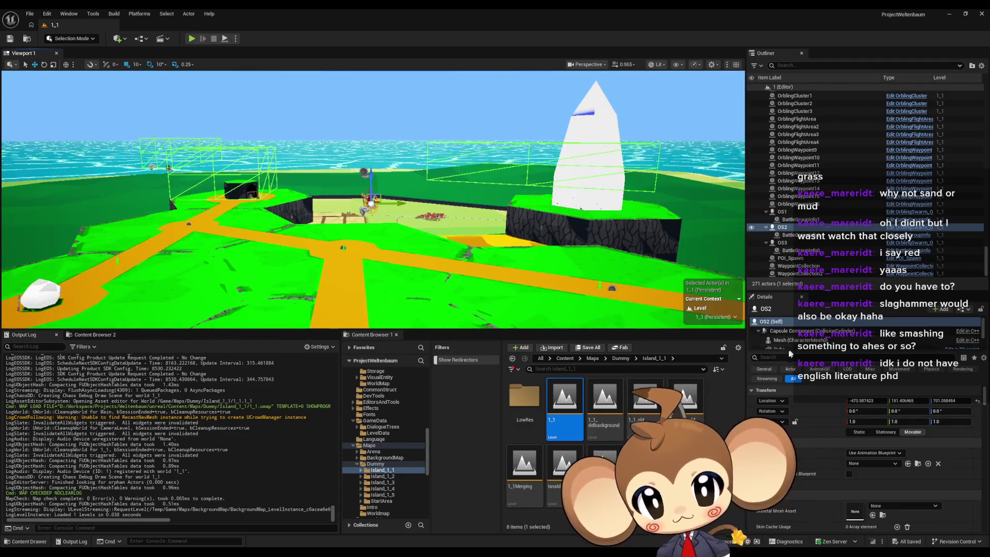
pyautogui.scroll(-2, 824, 410)
pyautogui.scroll(2, 824, 410)
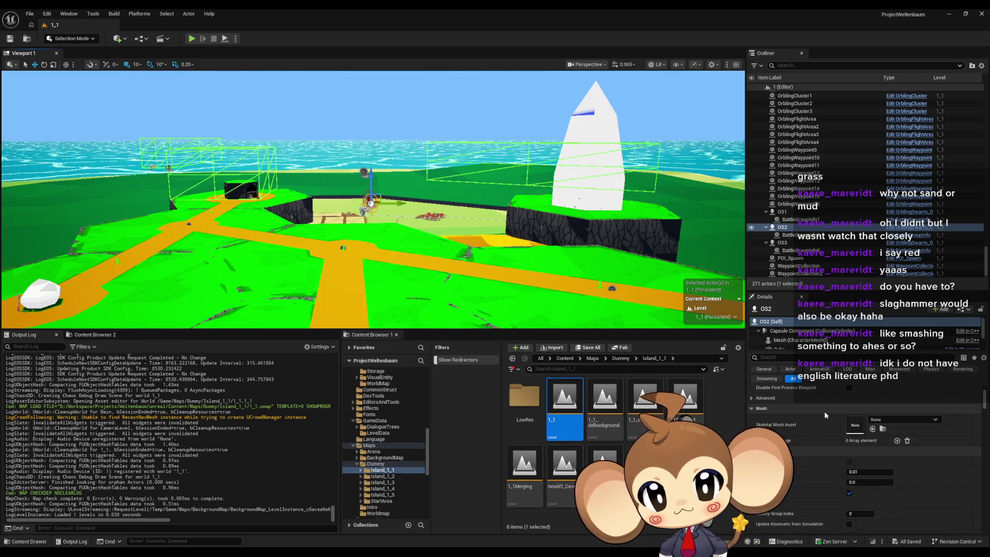
pyautogui.click(815, 220)
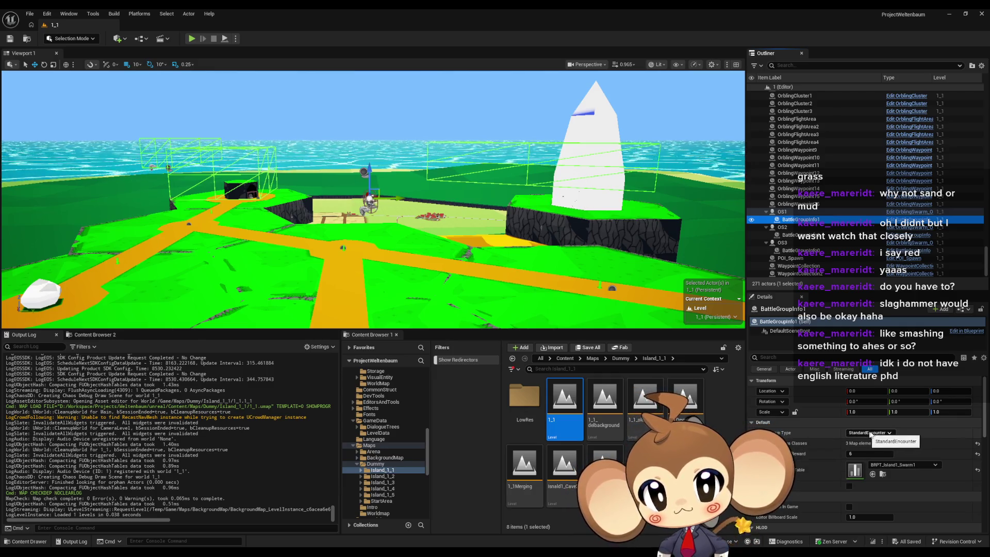
pyautogui.click(756, 443)
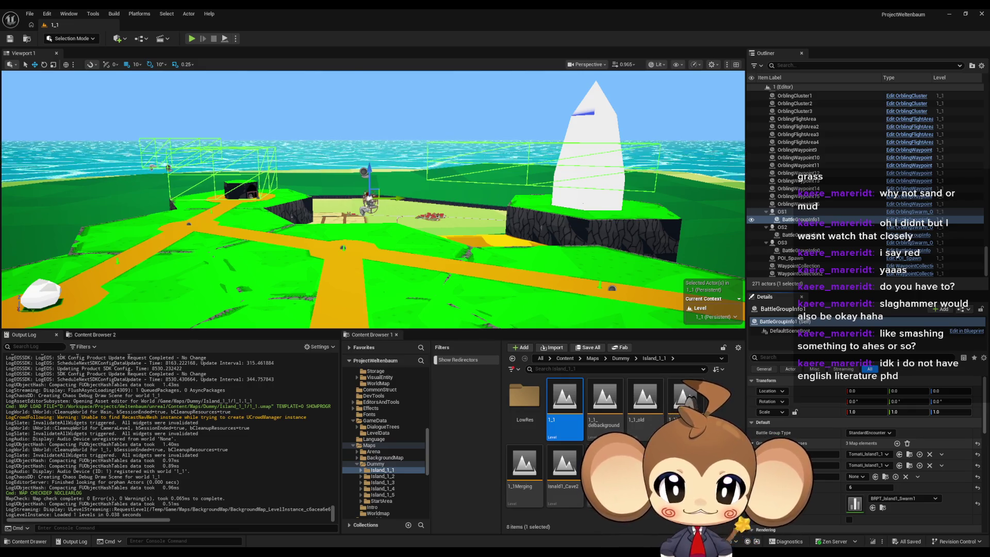
pyautogui.moveTo(405, 554)
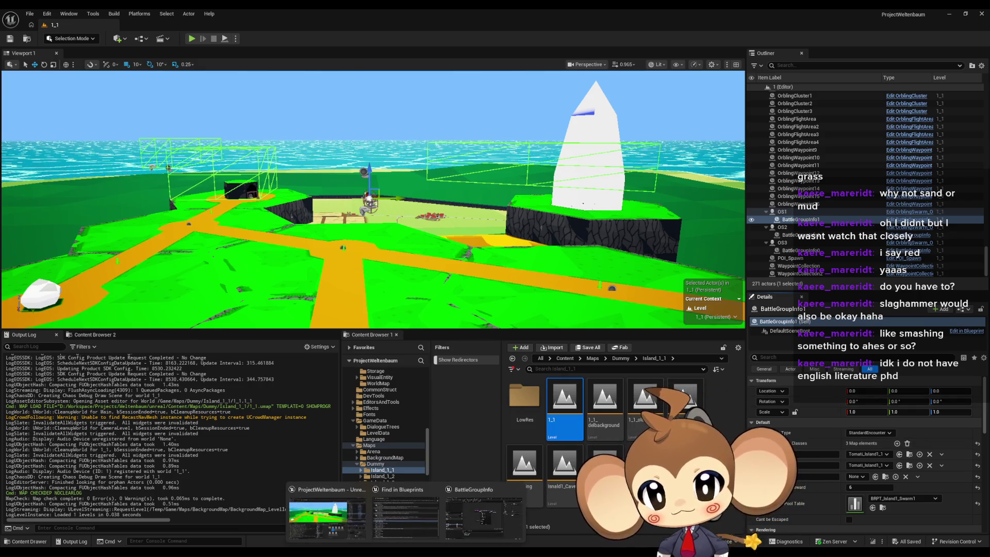
pyautogui.click(484, 517)
# Show the IssueBoard comment graph and bring the Intro Battle comments into view
pyautogui.click(51, 25)
pyautogui.scroll(-5, 456, 244)
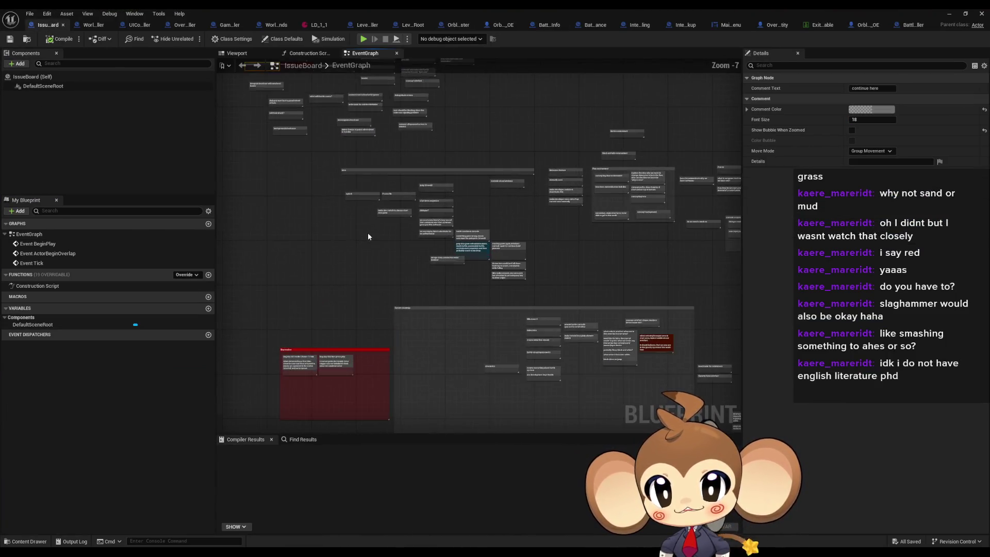
pyautogui.scroll(2, 368, 236)
pyautogui.click(323, 98)
pyautogui.scroll(1, 325, 100)
pyautogui.moveTo(434, 147)
pyautogui.mouseDown()
pyautogui.moveTo(240, 216)
pyautogui.moveTo(501, 232)
pyautogui.moveTo(454, 276)
pyautogui.moveTo(495, 423)
pyautogui.moveTo(559, 137)
pyautogui.moveTo(454, 122)
pyautogui.moveTo(450, 136)
pyautogui.moveTo(484, 174)
pyautogui.mouseUp()
# Marquee-select the Intro Battle comment boxes, then clear the selection
pyautogui.moveTo(406, 162); pyautogui.dragTo(683, 294)
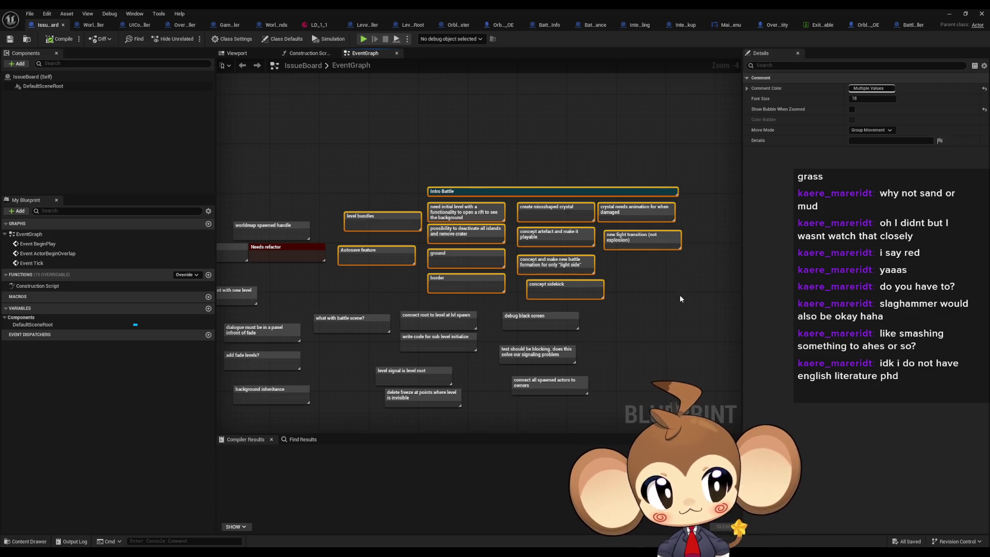
pyautogui.click(680, 297)
pyautogui.moveTo(396, 163); pyautogui.dragTo(656, 281)
pyautogui.moveTo(549, 301); pyautogui.dragTo(728, 294)
pyautogui.click(557, 292)
pyautogui.scroll(2, 557, 291)
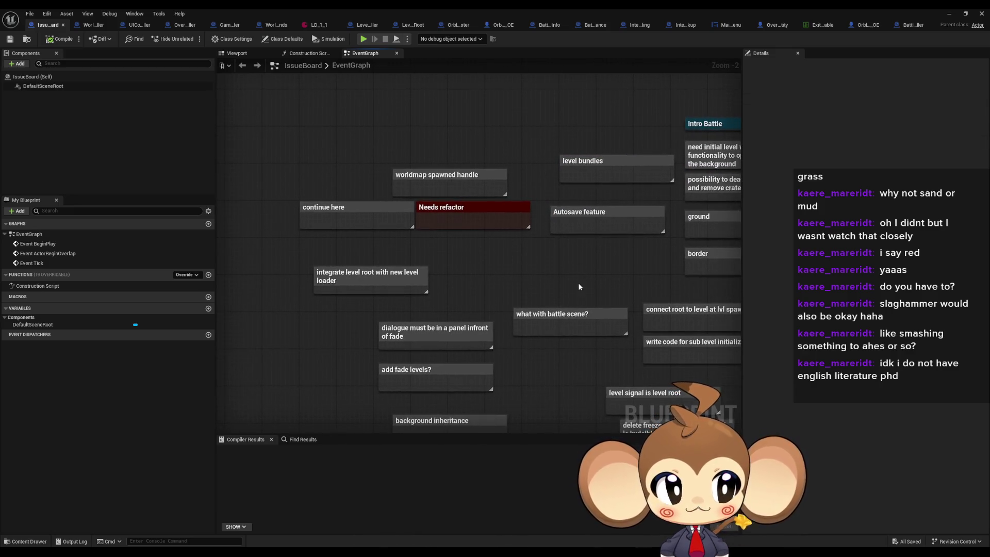
# Pan across the graph and marquee-select about a dozen task comment boxes
pyautogui.moveTo(582, 227); pyautogui.dragTo(690, 219)
pyautogui.moveTo(277, 151); pyautogui.dragTo(427, 192)
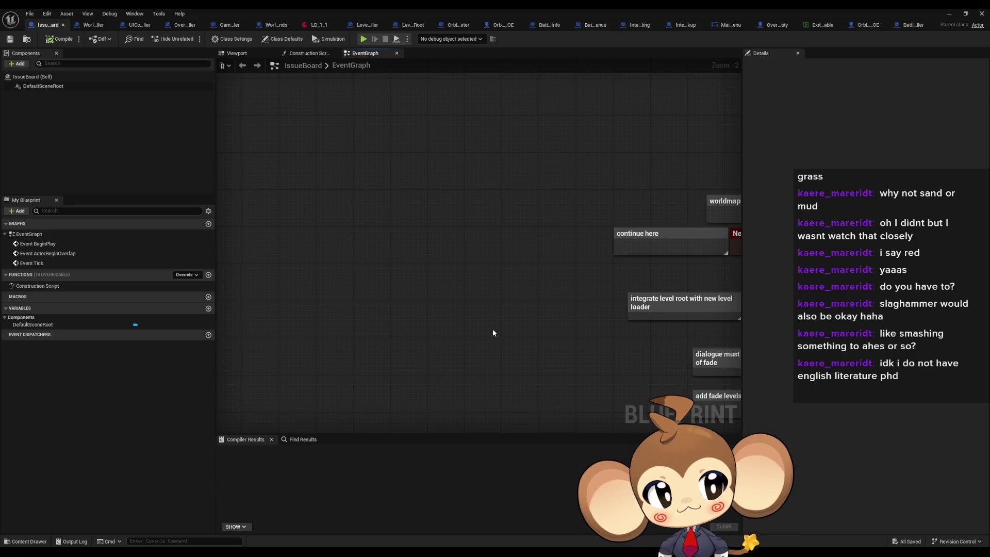
pyautogui.moveTo(492, 330); pyautogui.dragTo(538, 315)
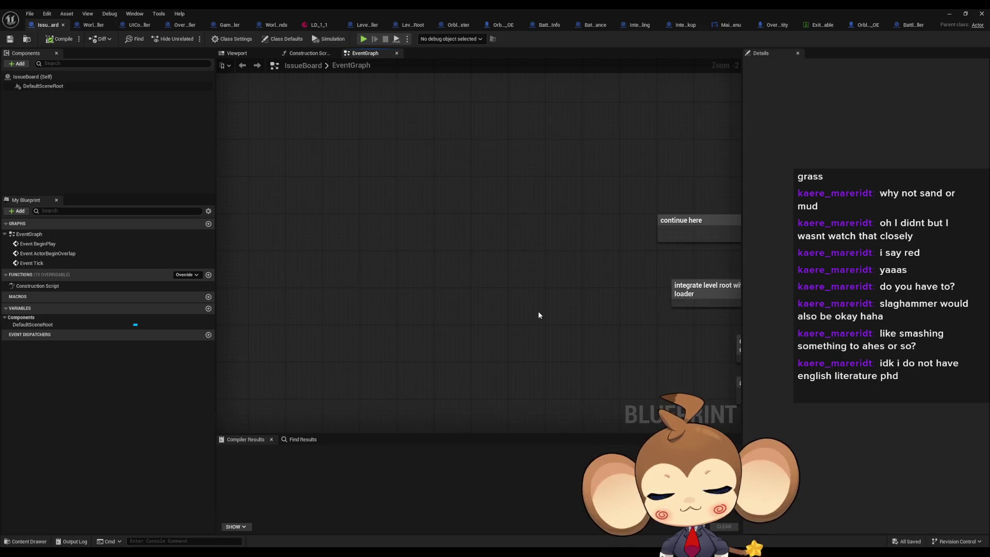
pyautogui.scroll(-3, 542, 313)
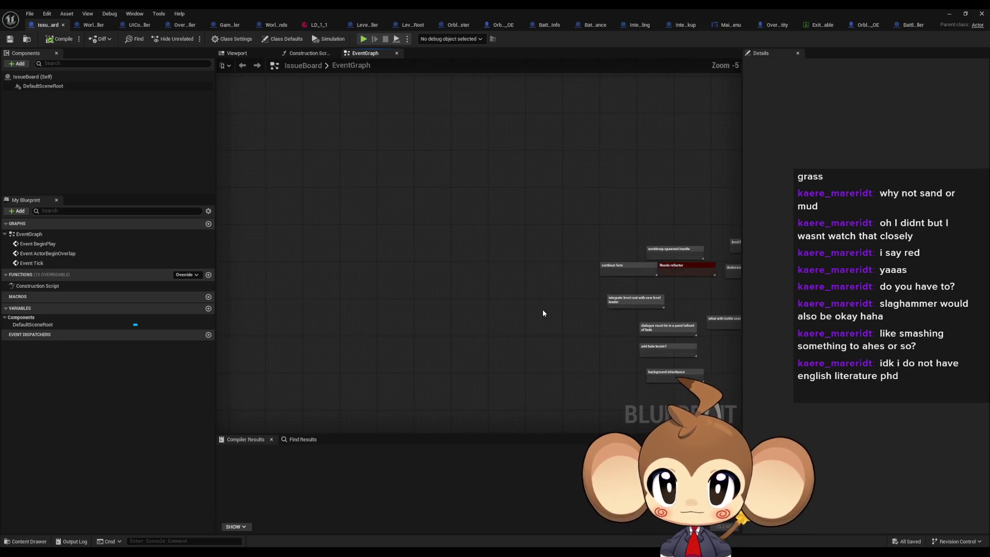
pyautogui.moveTo(433, 263)
pyautogui.mouseDown()
pyautogui.moveTo(392, 282)
pyautogui.moveTo(289, 284)
pyautogui.mouseUp()
pyautogui.moveTo(382, 194)
pyautogui.mouseDown()
pyautogui.moveTo(486, 301)
pyautogui.moveTo(549, 408)
pyautogui.mouseUp()
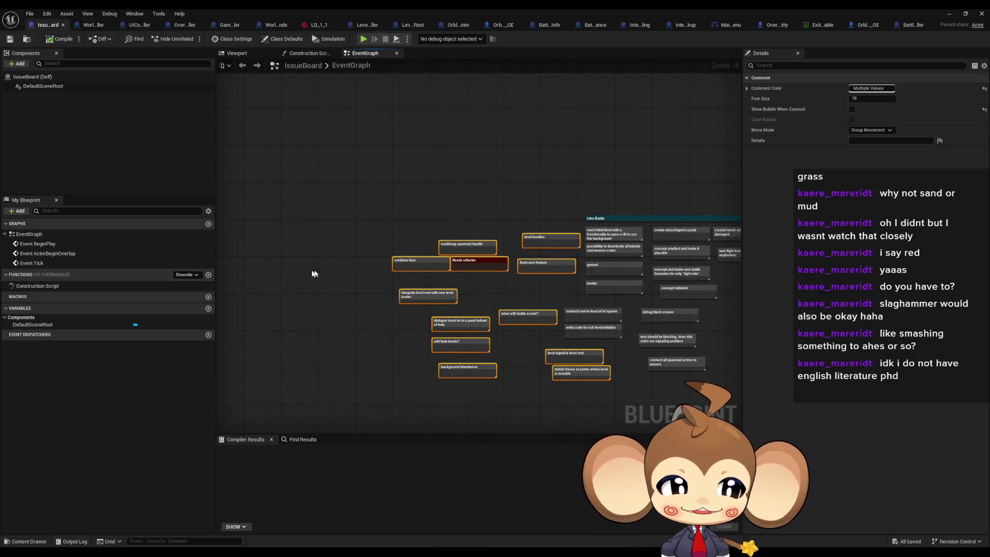
# Deselect the comments, view the Needs refactor notes, then minimize the IssueBoard editor
pyautogui.click(274, 283)
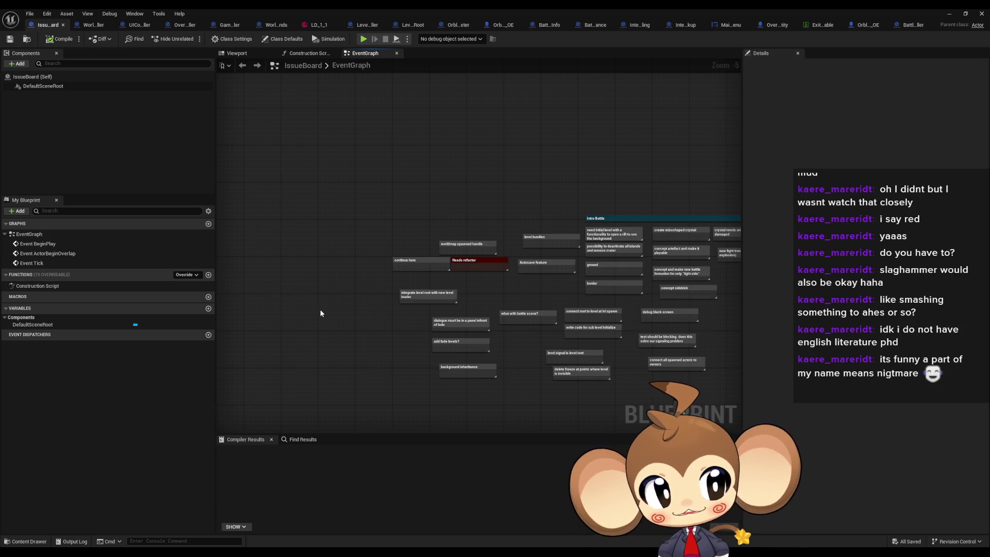
pyautogui.scroll(3, 324, 308)
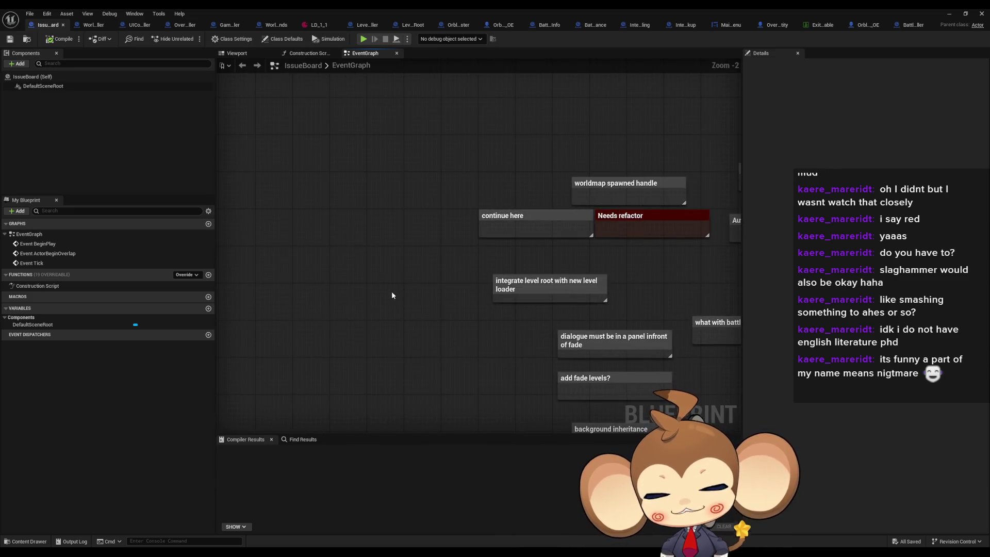
pyautogui.moveTo(397, 297); pyautogui.dragTo(453, 305)
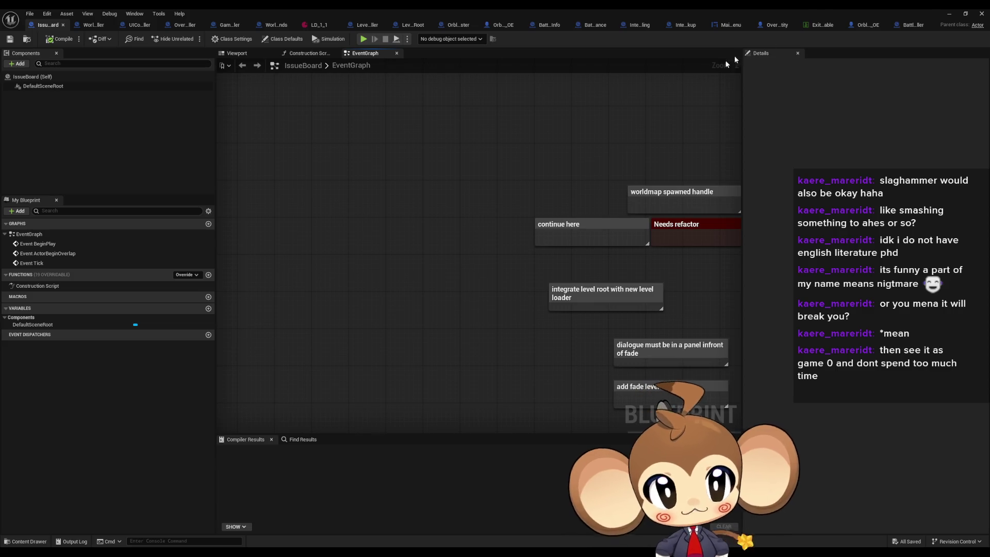
pyautogui.click(951, 16)
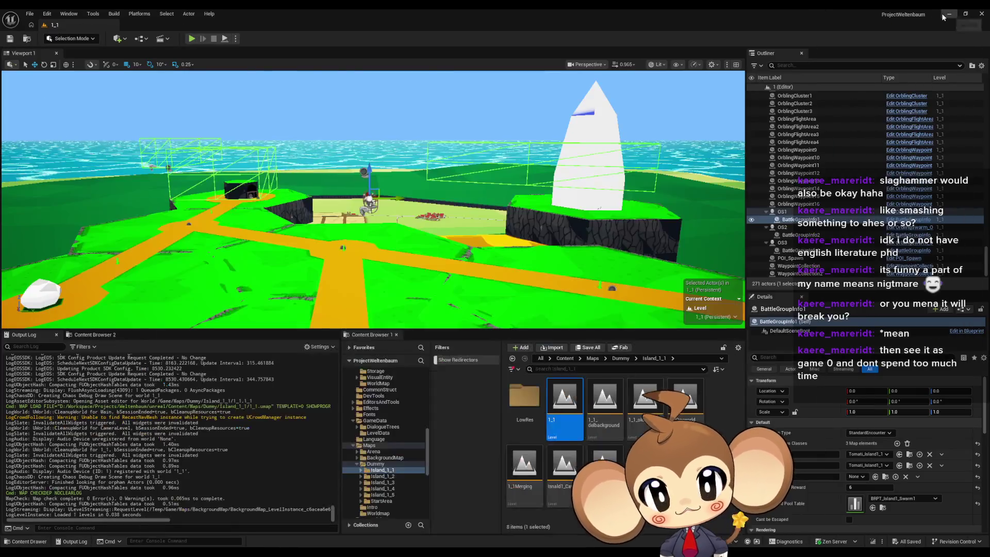
# Select BattleGroupInfo2 and open its Tomati_Island1_1 preset's class defaults
pyautogui.moveTo(464, 216)
pyautogui.mouseDown()
pyautogui.moveTo(469, 196)
pyautogui.moveTo(360, 222)
pyautogui.moveTo(359, 206)
pyautogui.mouseUp()
pyautogui.click(380, 220)
pyautogui.click(359, 222)
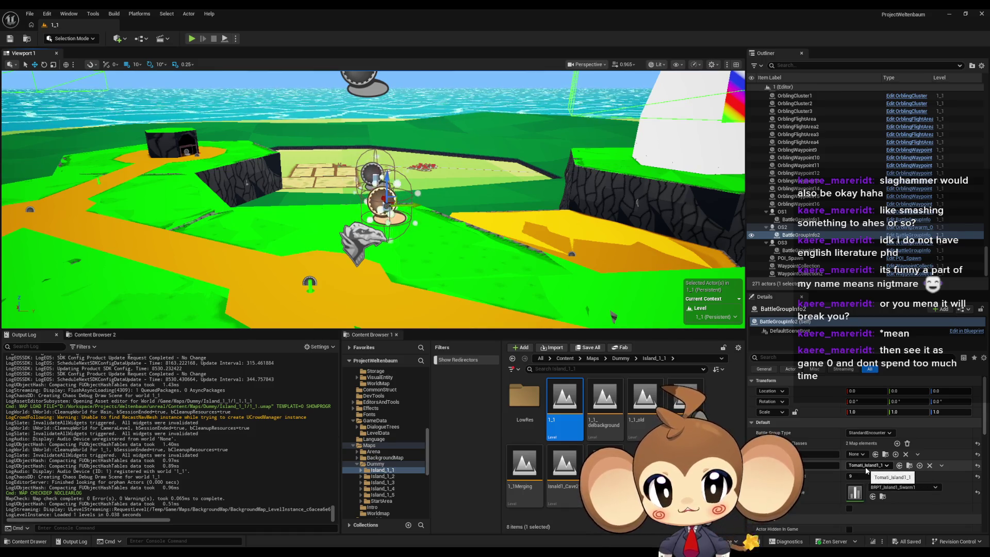
pyautogui.click(910, 466)
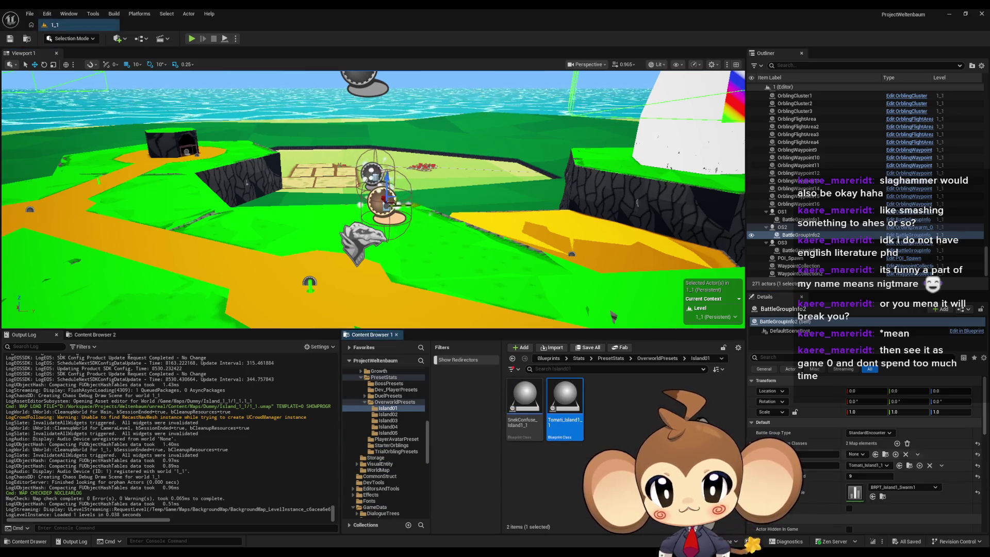
pyautogui.doubleClick(570, 399)
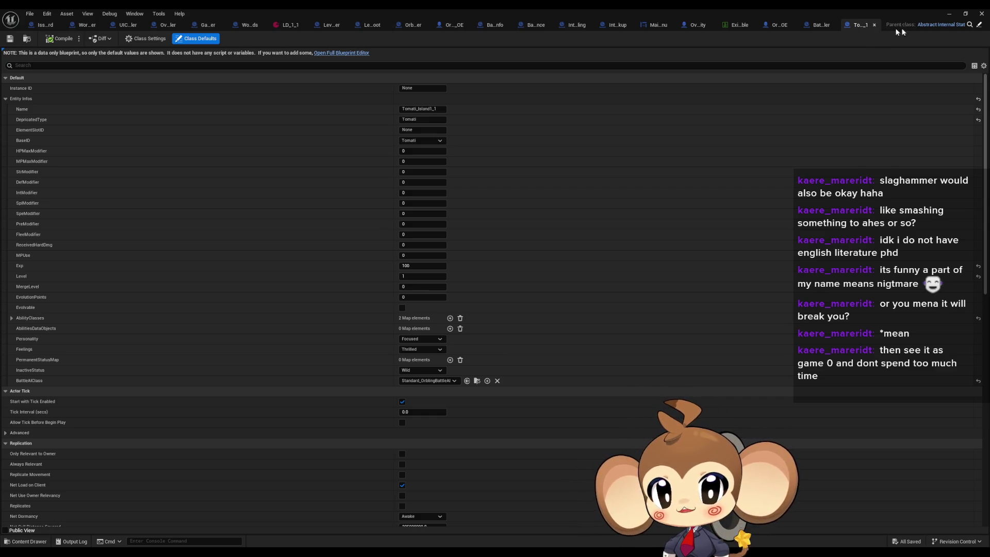
# Minimize the Tomati_Island1_1 blueprint editor to reveal the 1_1 level
pyautogui.click(954, 15)
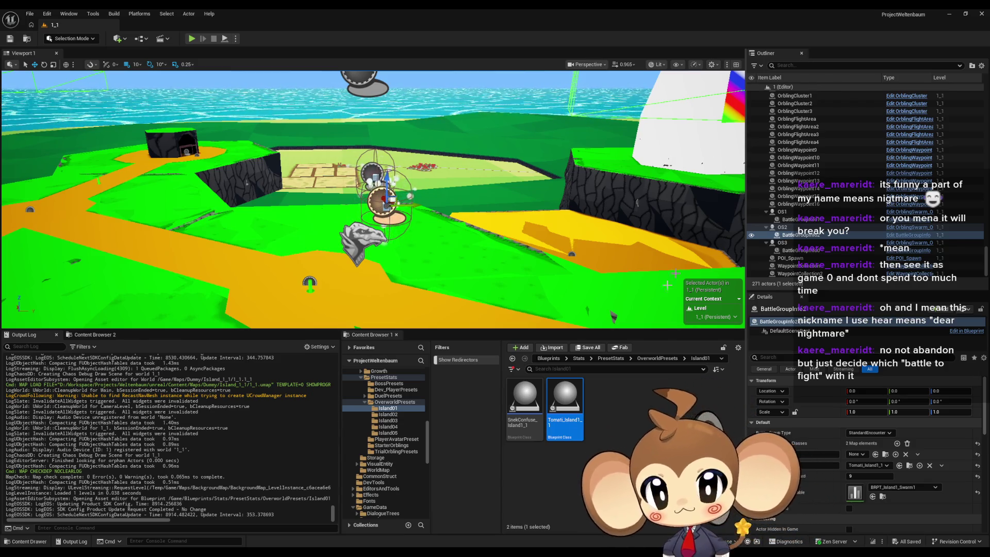
pyautogui.moveTo(413, 547)
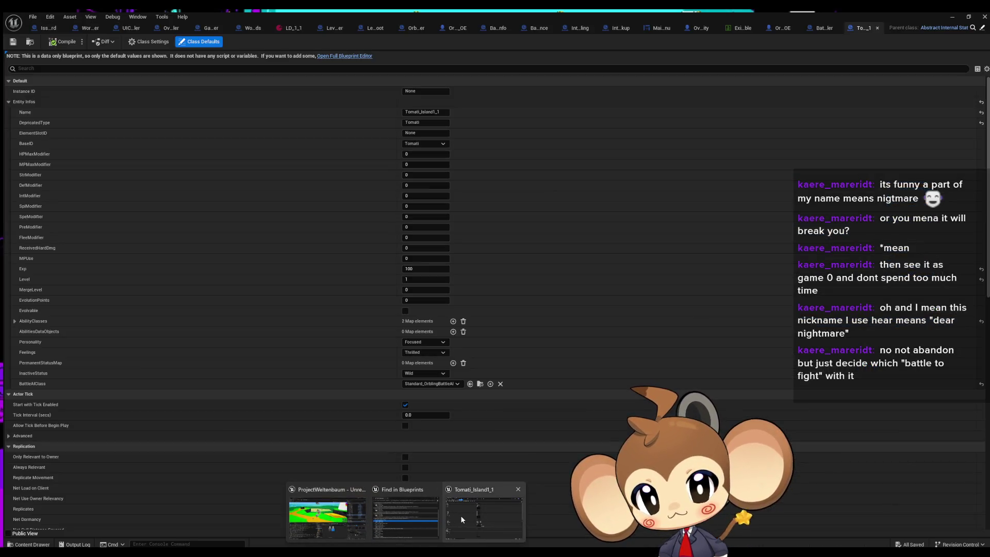
pyautogui.click(460, 515)
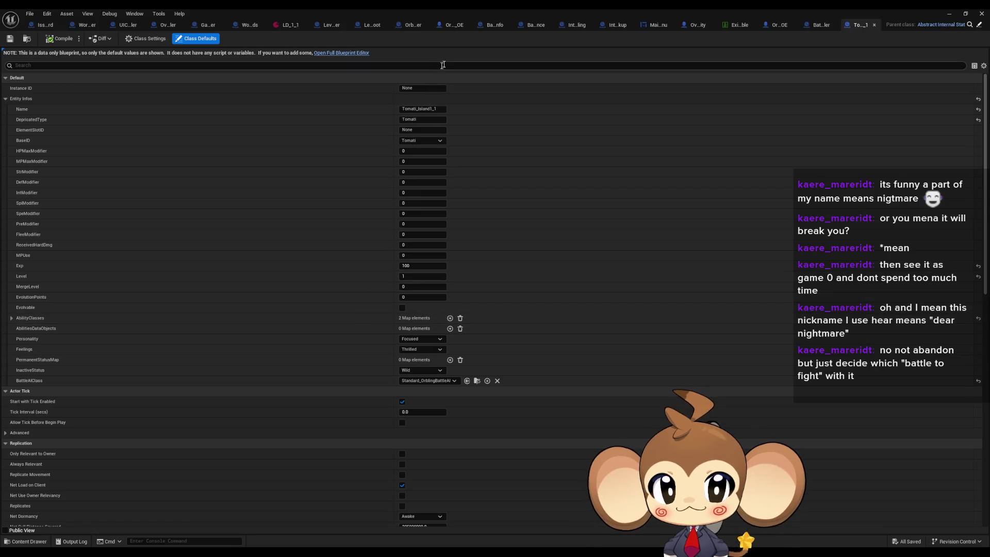
pyautogui.click(814, 24)
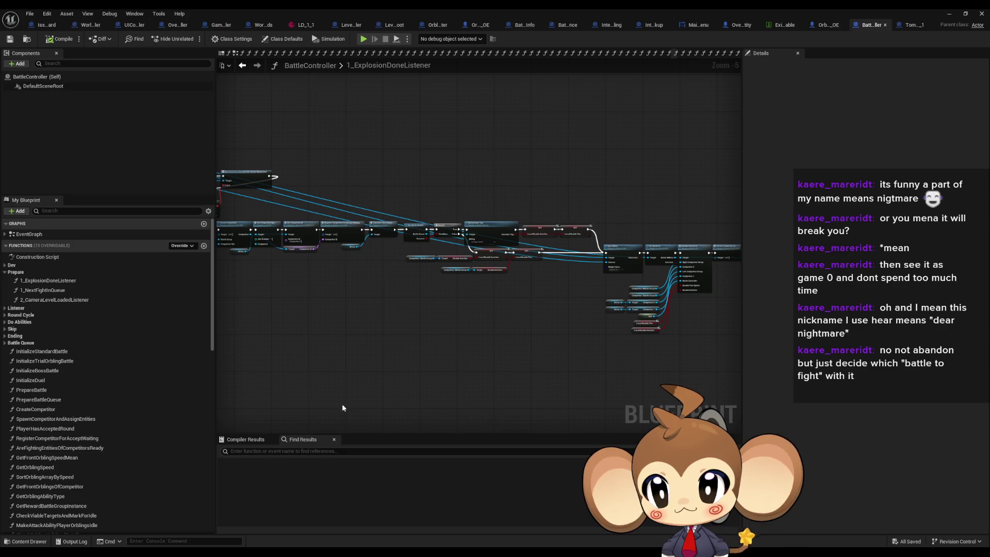
pyautogui.scroll(-8, 505, 397)
pyautogui.scroll(3, 505, 379)
pyautogui.scroll(6, 506, 367)
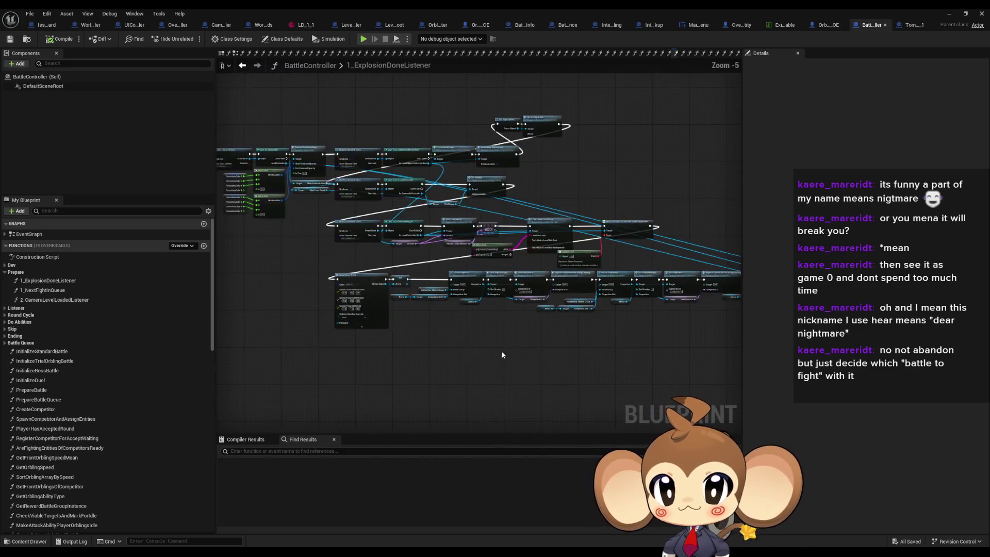
pyautogui.moveTo(261, 270); pyautogui.dragTo(714, 330)
pyautogui.scroll(3, 403, 321)
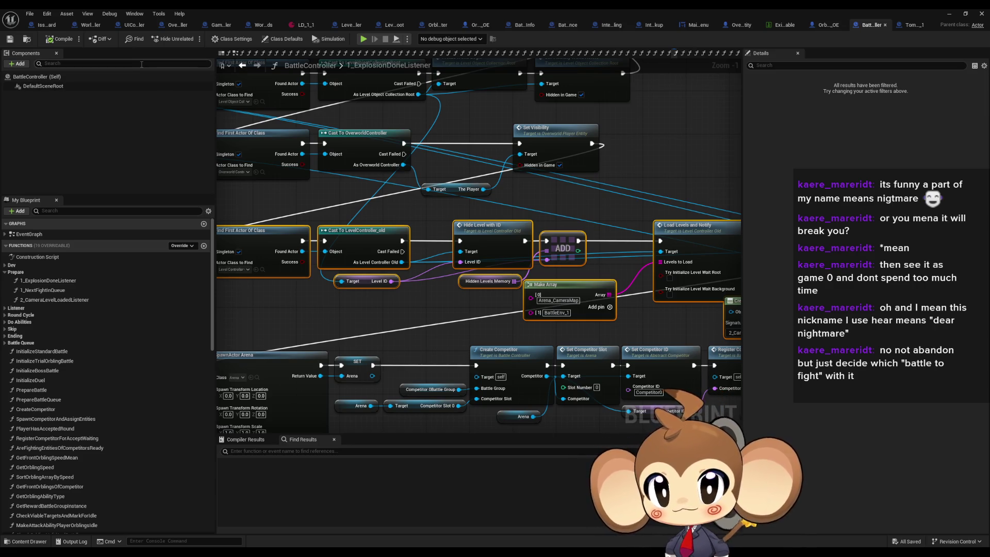
pyautogui.scroll(-2, 533, 252)
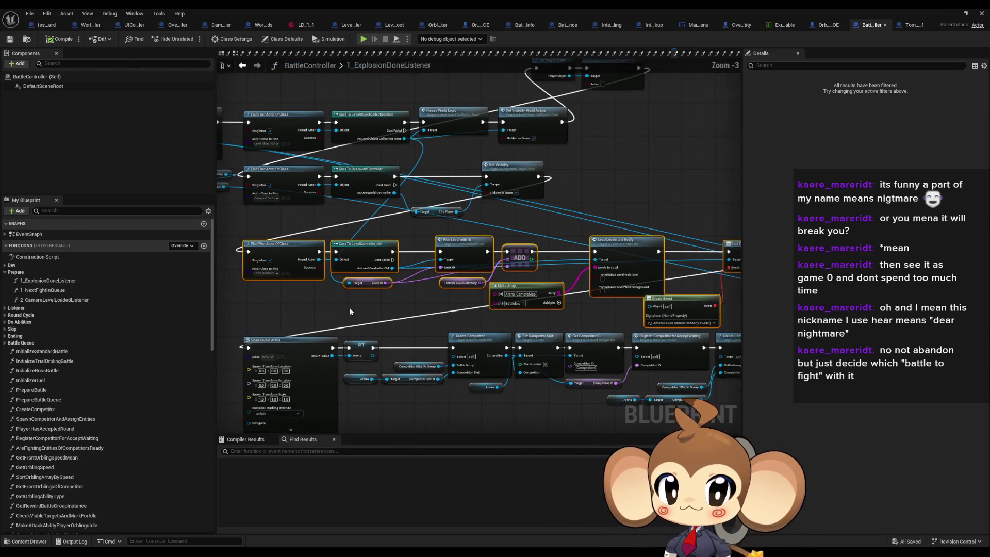
pyautogui.click(949, 14)
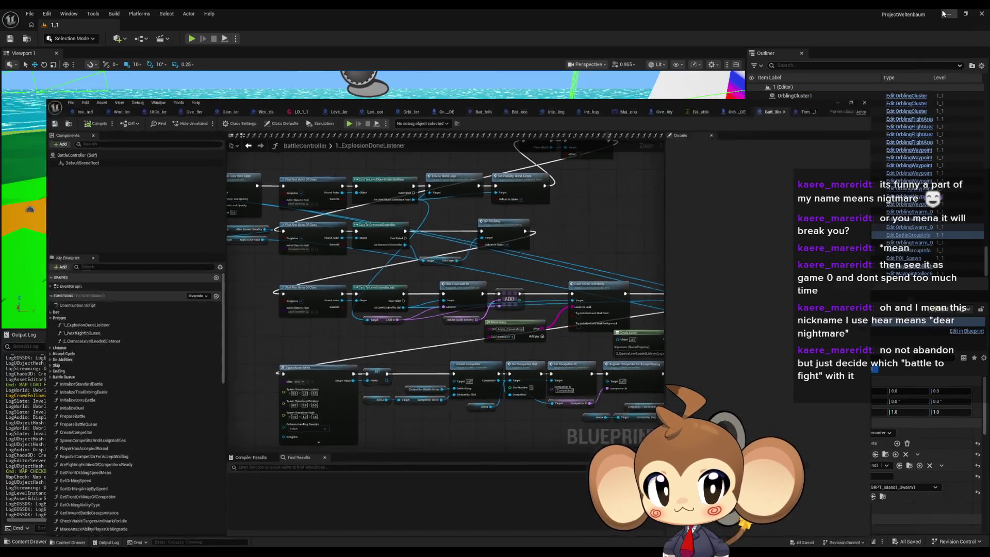
# Select OS1 in the Outliner and scroll through its properties
pyautogui.scroll(-1, 858, 457)
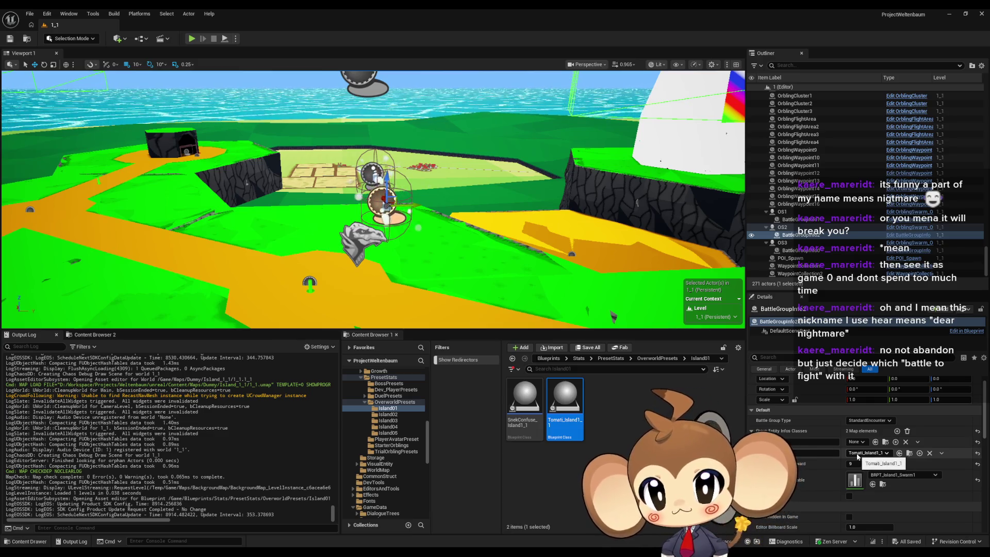
pyautogui.click(792, 212)
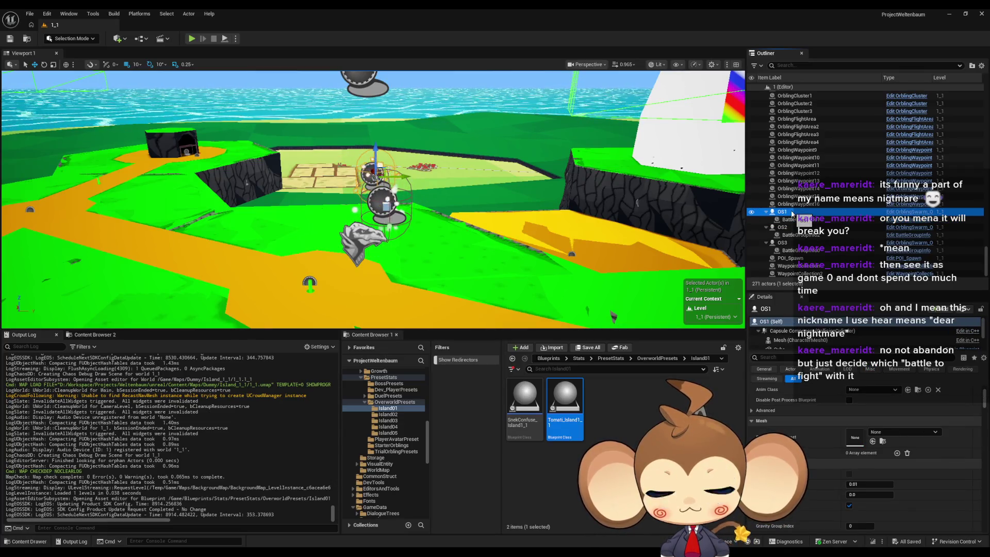
pyautogui.scroll(5, 834, 425)
pyautogui.scroll(1, 836, 427)
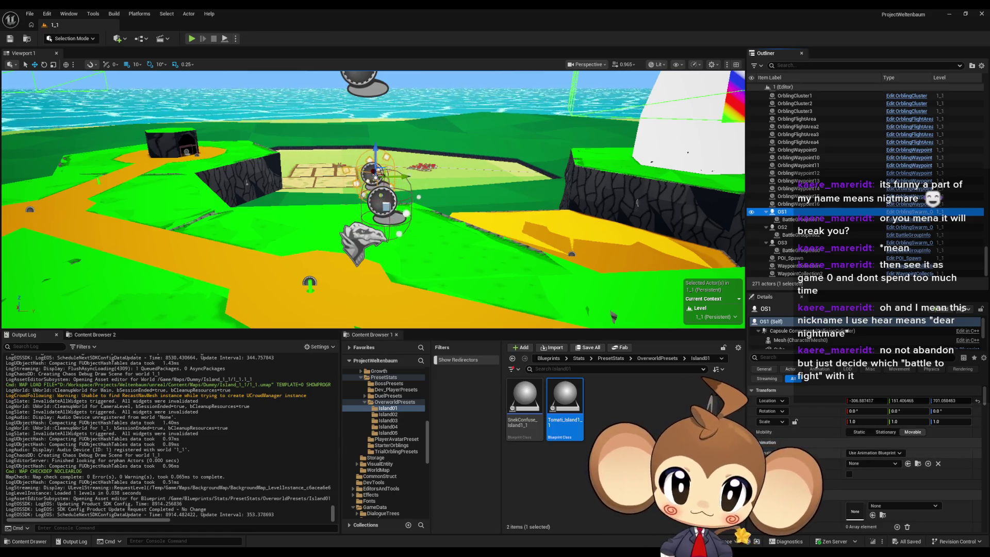
pyautogui.scroll(-3, 811, 454)
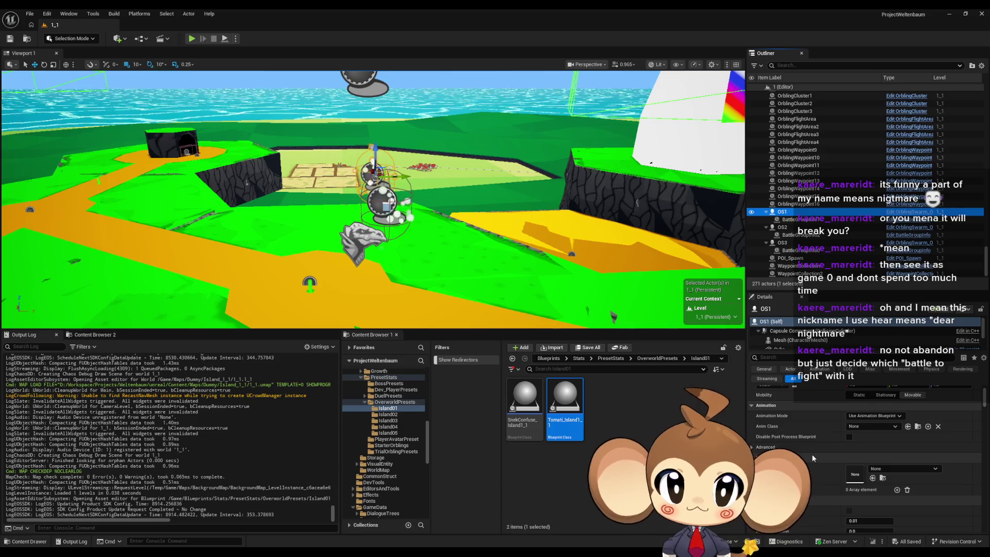
pyautogui.scroll(-6, 820, 448)
pyautogui.scroll(-6, 822, 440)
pyautogui.scroll(12, 822, 439)
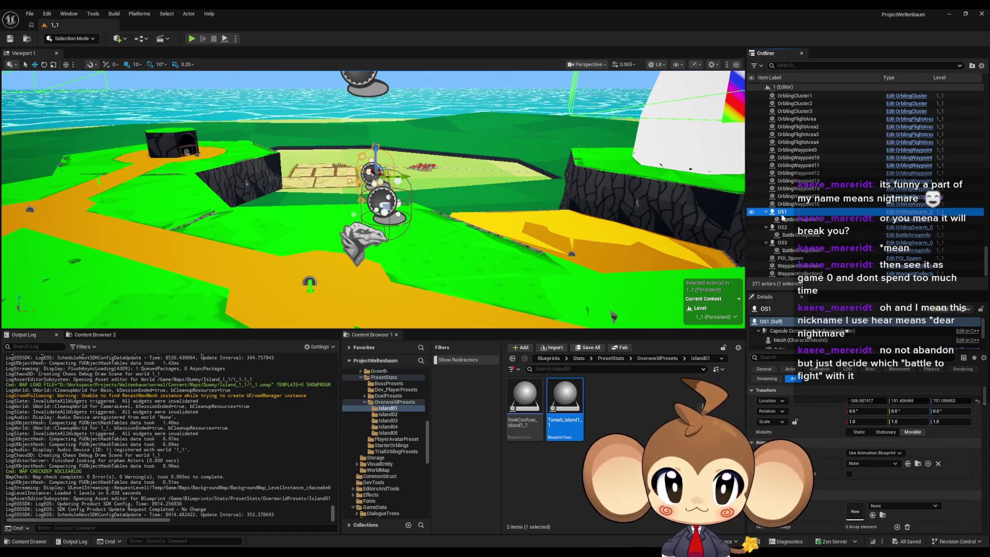
# Compare BattleGroupInfo1's properties with OS1's, switching between them twice
pyautogui.click(796, 220)
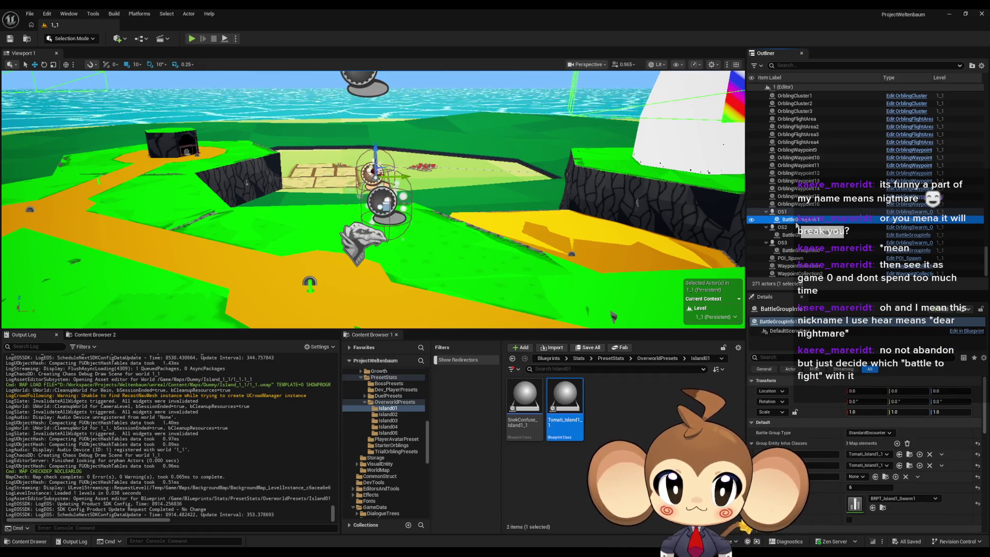
pyautogui.click(788, 213)
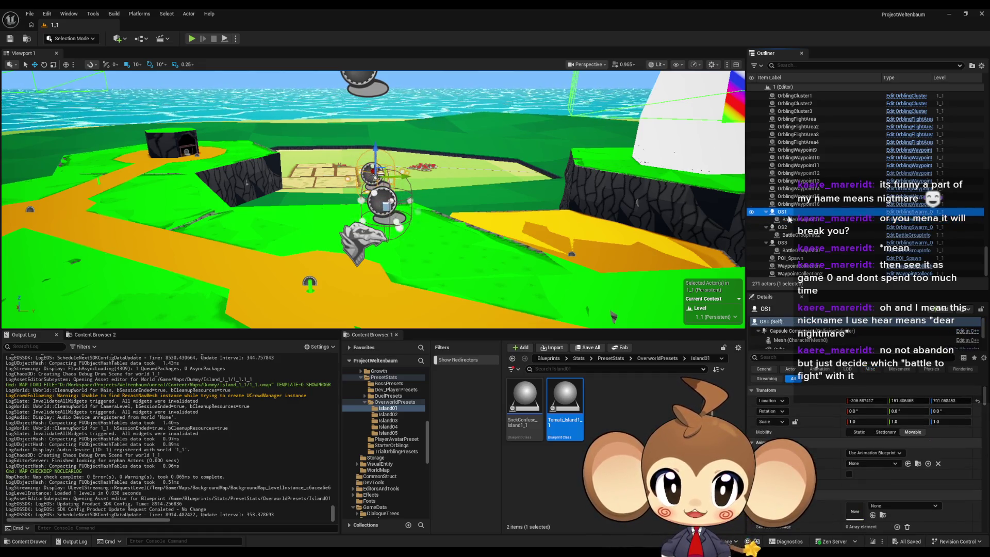
pyautogui.click(795, 220)
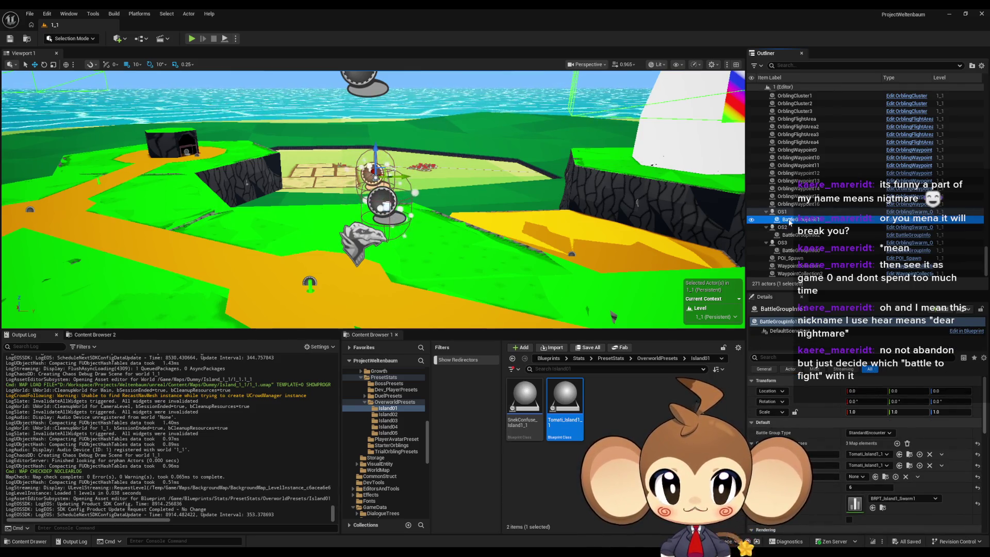
pyautogui.click(787, 212)
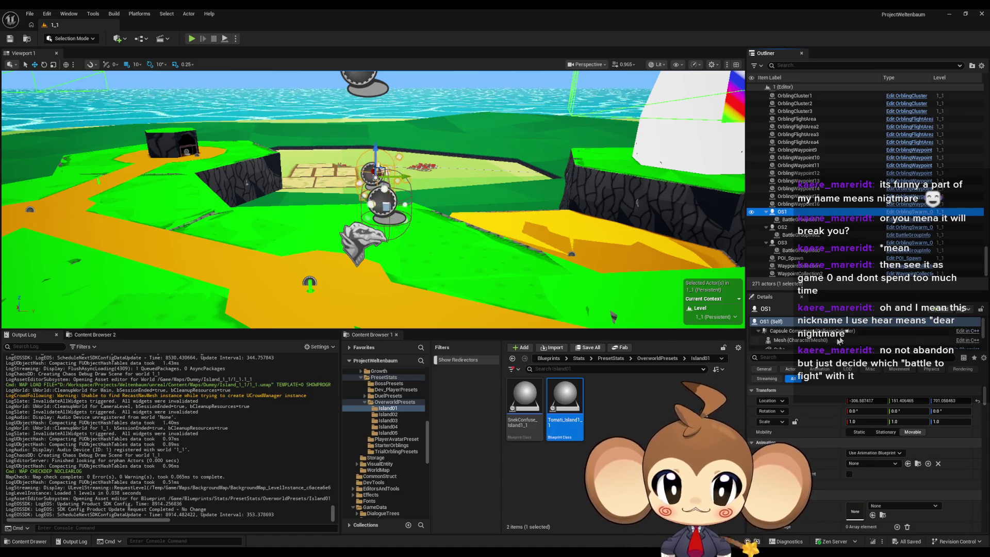
# Filter OS1's Details panel to the General category
pyautogui.scroll(-1, 839, 444)
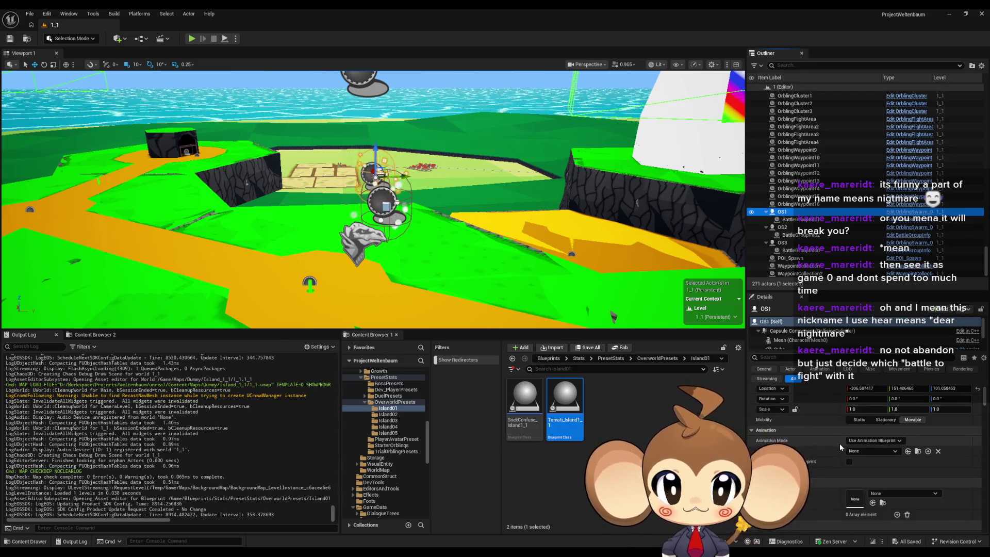
pyautogui.scroll(-1, 840, 443)
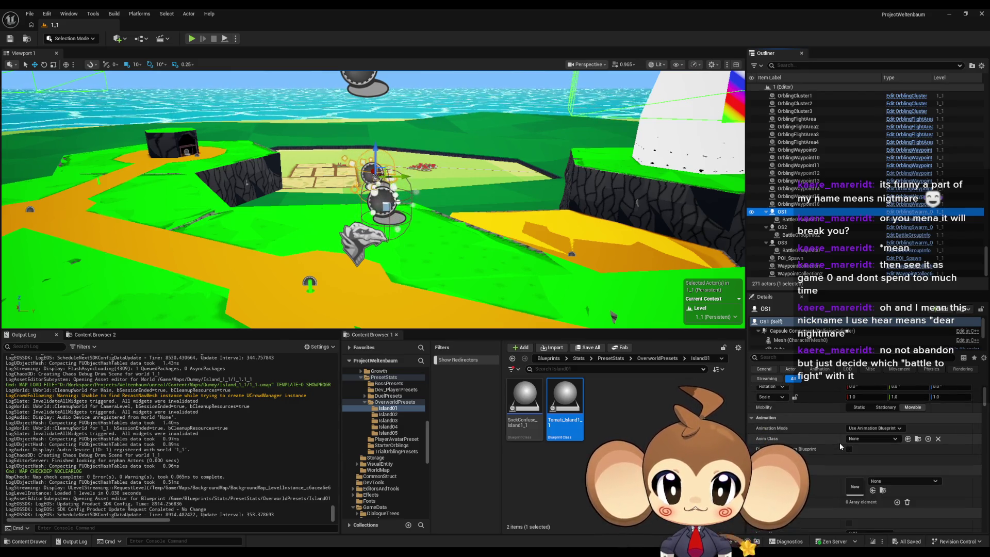
pyautogui.scroll(1, 839, 441)
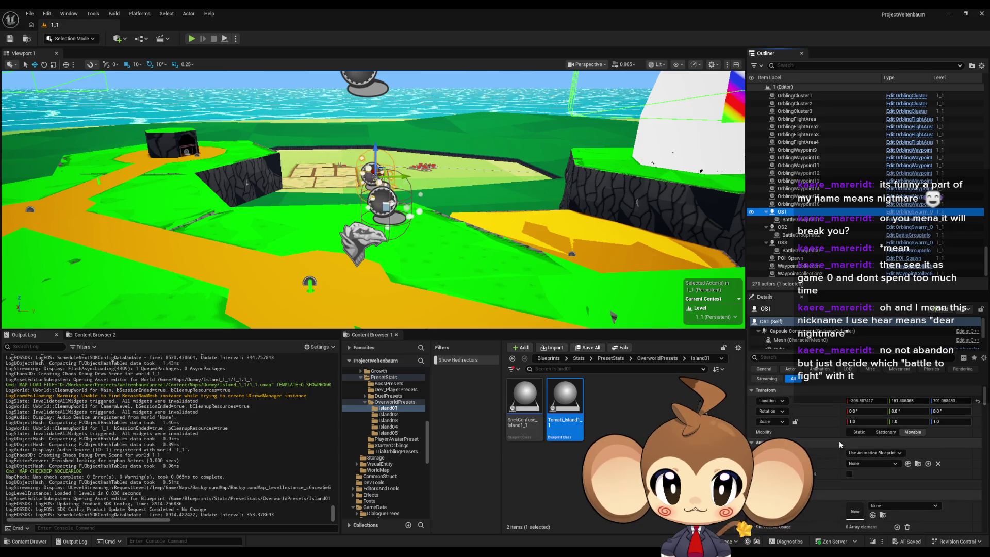
pyautogui.click(765, 369)
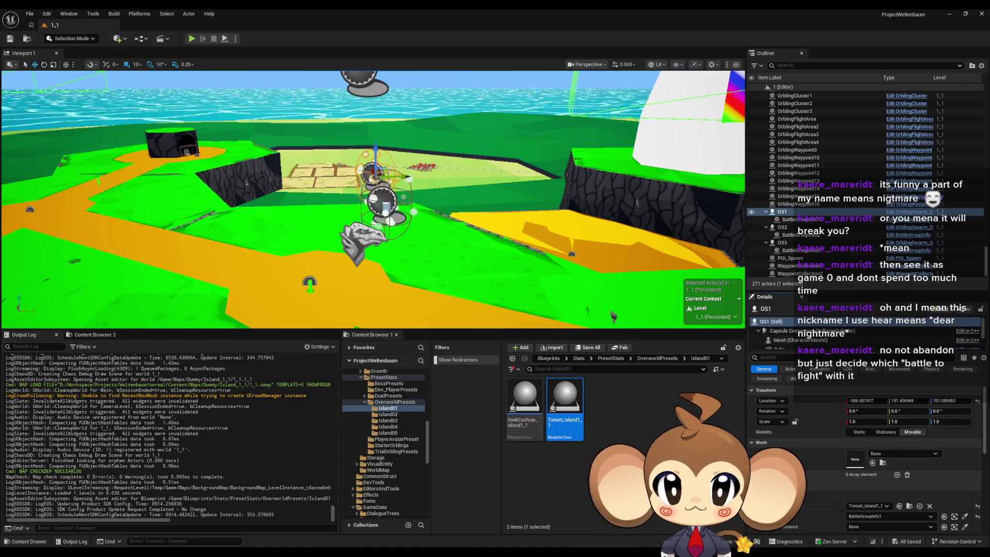
pyautogui.scroll(-2, 805, 449)
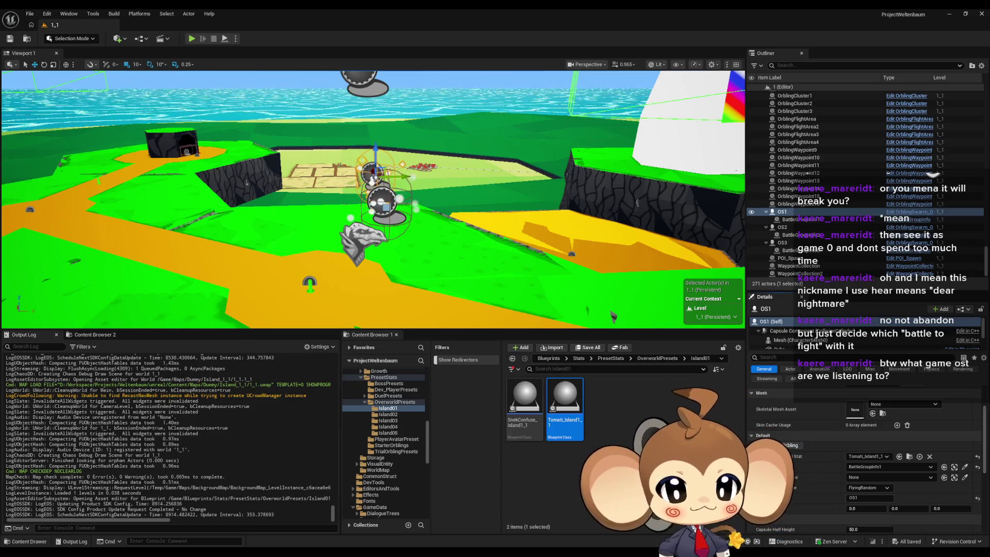
pyautogui.scroll(-2, 940, 492)
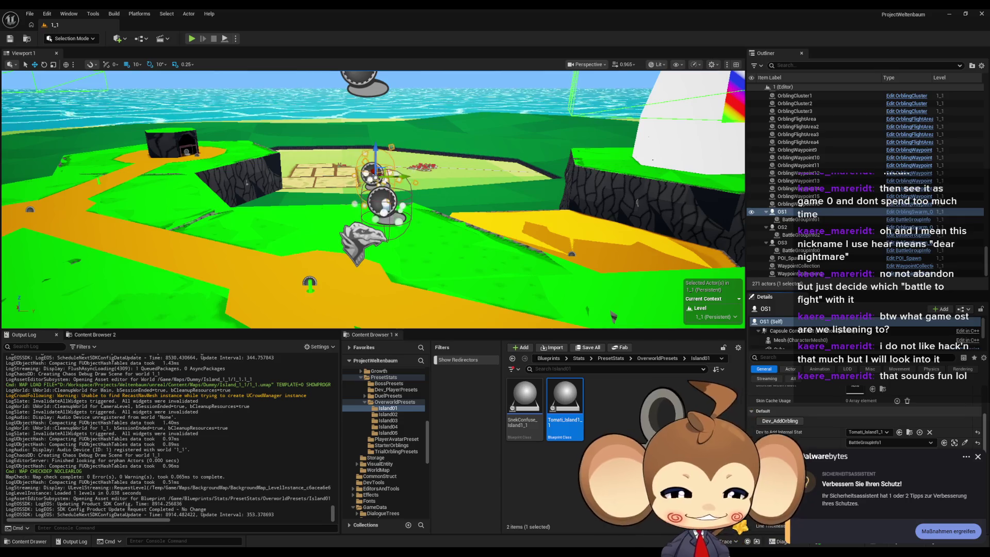
# Dismiss the antivirus popup, jump to BattleGroupInfo1, and open Tomati_Island1_1's class defaults
pyautogui.click(978, 458)
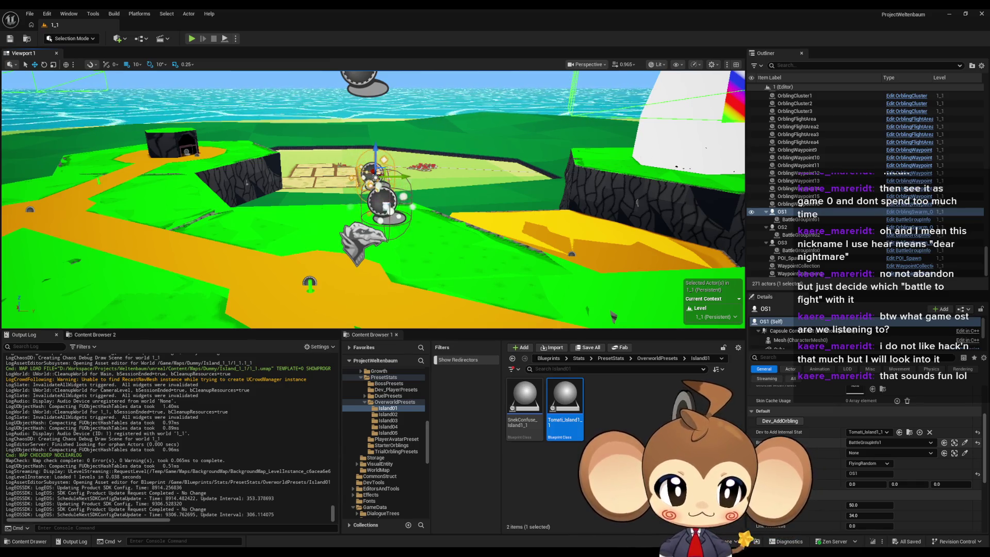
pyautogui.click(954, 443)
pyautogui.scroll(2, 954, 446)
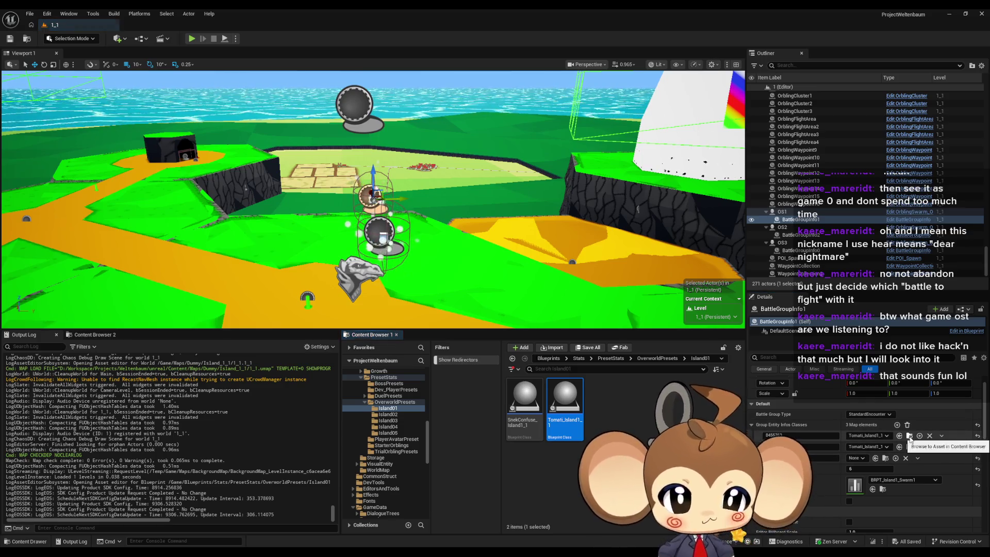
pyautogui.doubleClick(562, 428)
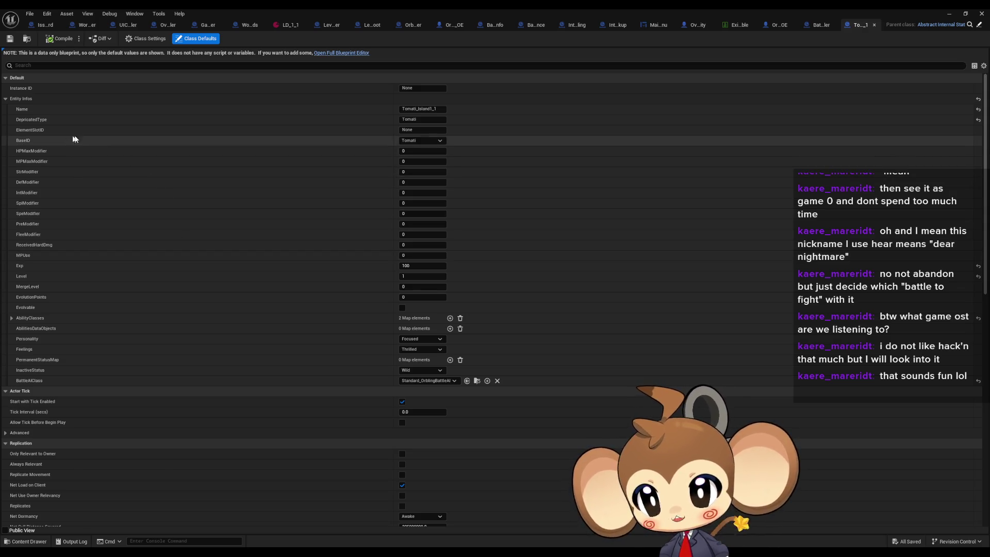
# Minimize the Tomati_Island1_1 blueprint editor to return to the level
pyautogui.click(952, 13)
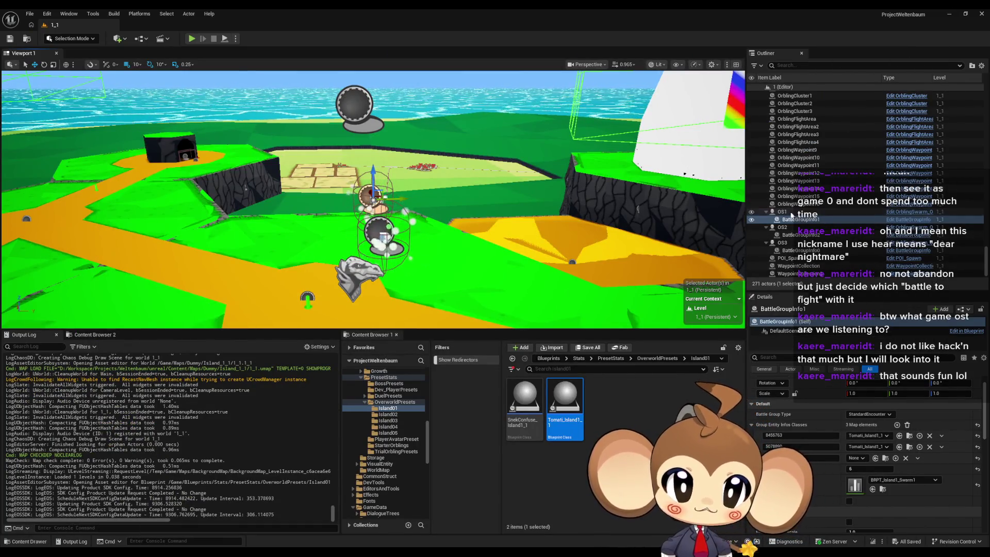
# From OS1's OrblingSwarm blueprint, open Instantiate Battle Group and maximize BattleGroupInstance's InitializeBattleGroup graph
pyautogui.click(791, 212)
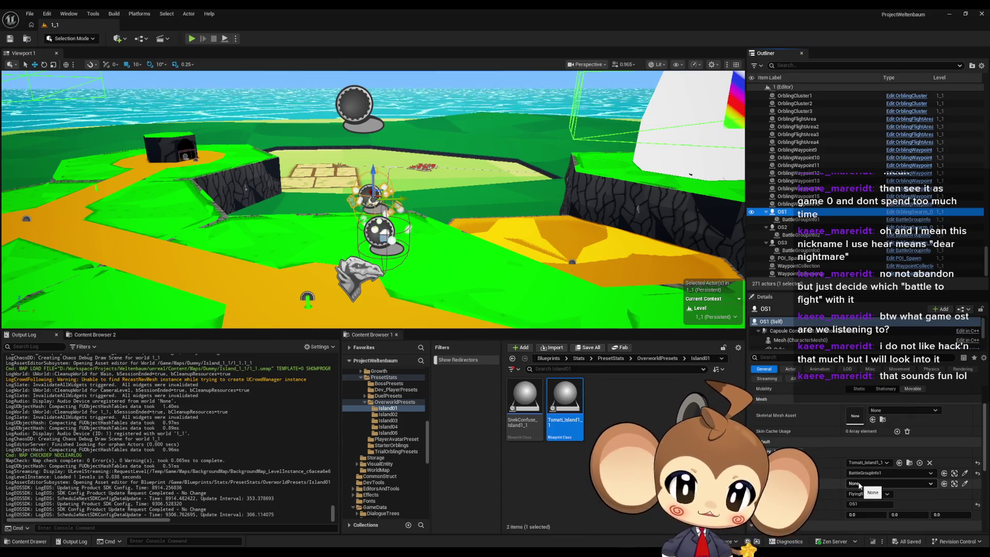
pyautogui.click(915, 212)
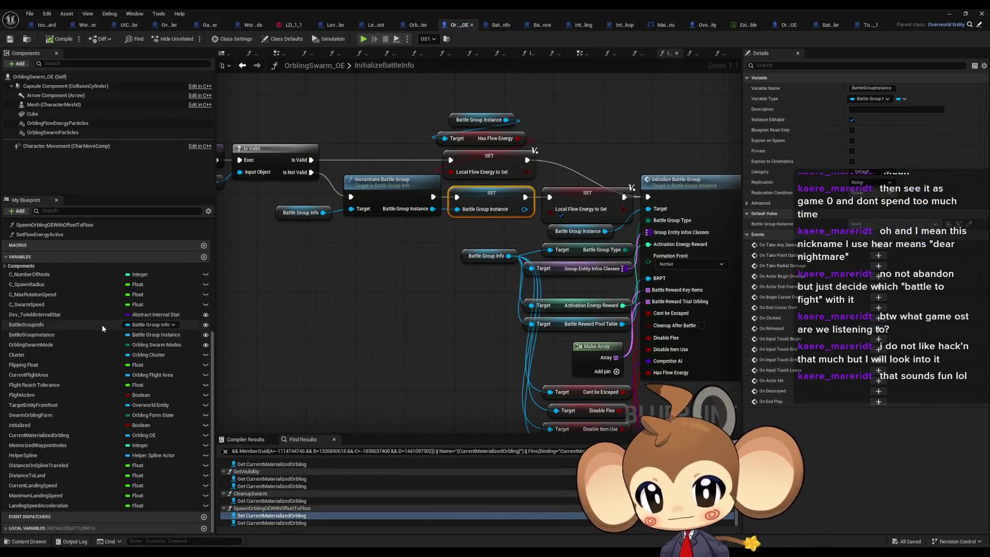
pyautogui.click(80, 334)
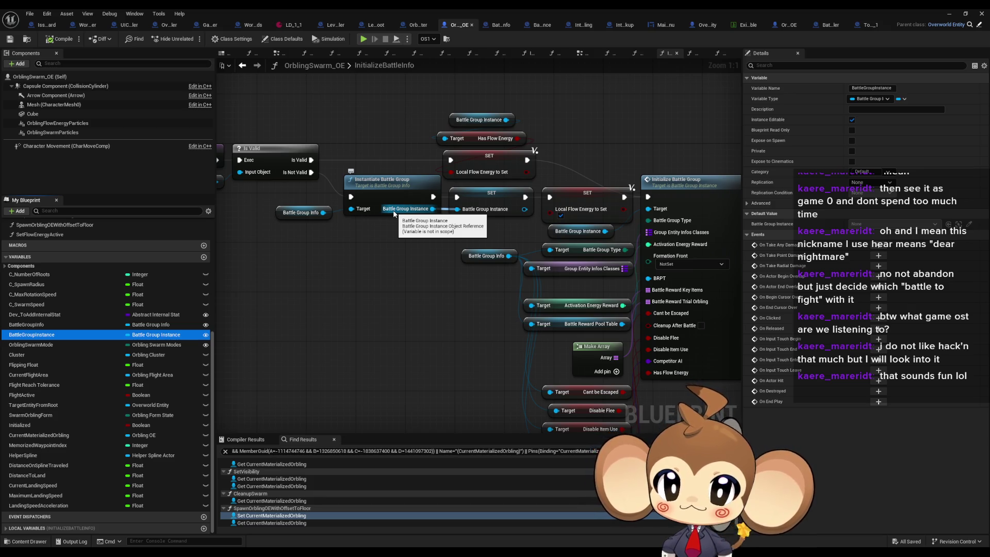
pyautogui.doubleClick(398, 195)
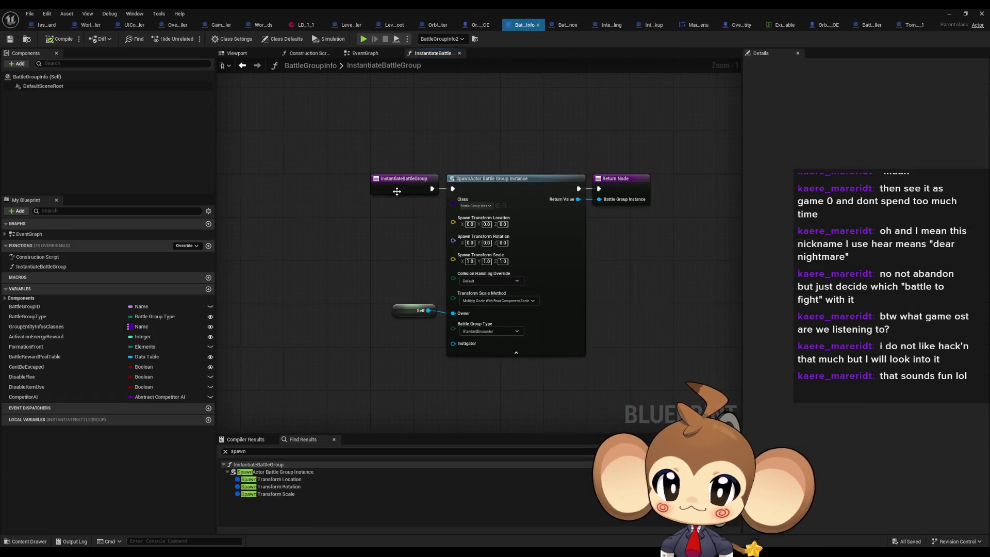
pyautogui.click(505, 205)
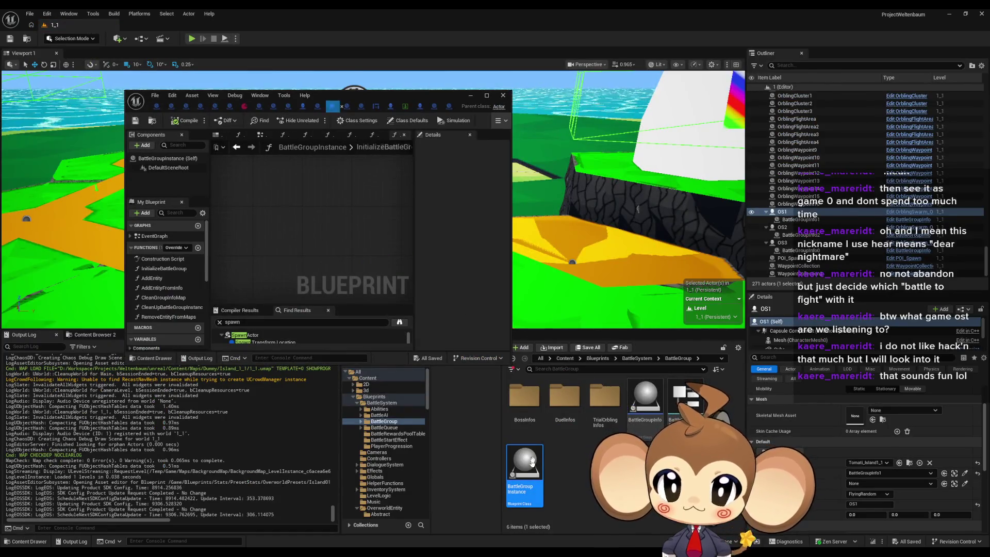
pyautogui.doubleClick(387, 98)
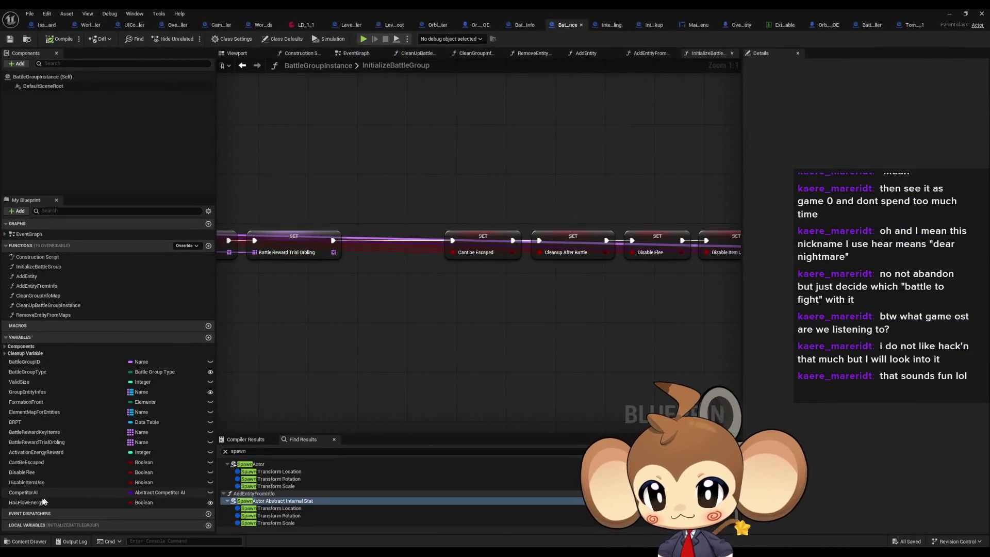
# Inspect the HasFlowEnergy variable, then bring up the IssueBoard EventGraph of task notes
pyautogui.click(43, 500)
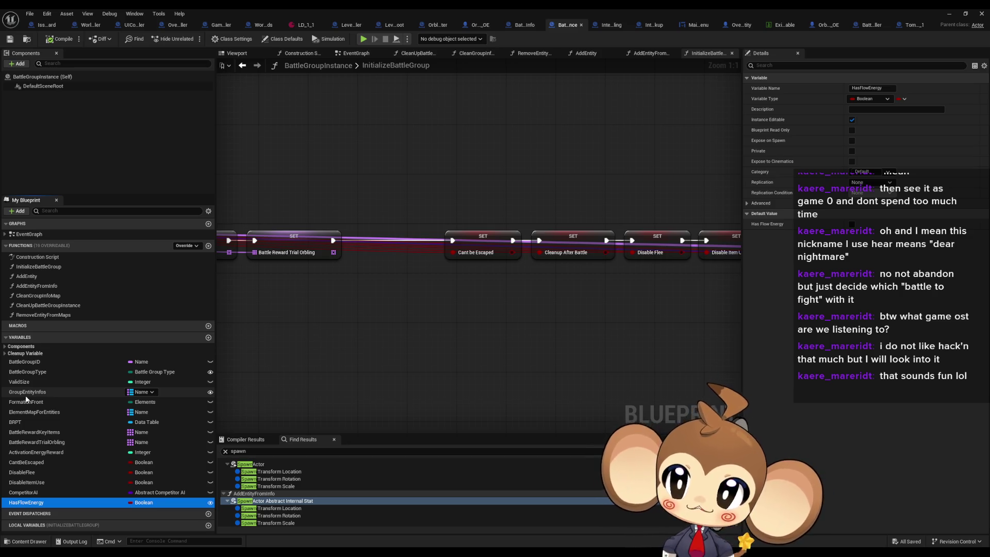
pyautogui.click(45, 25)
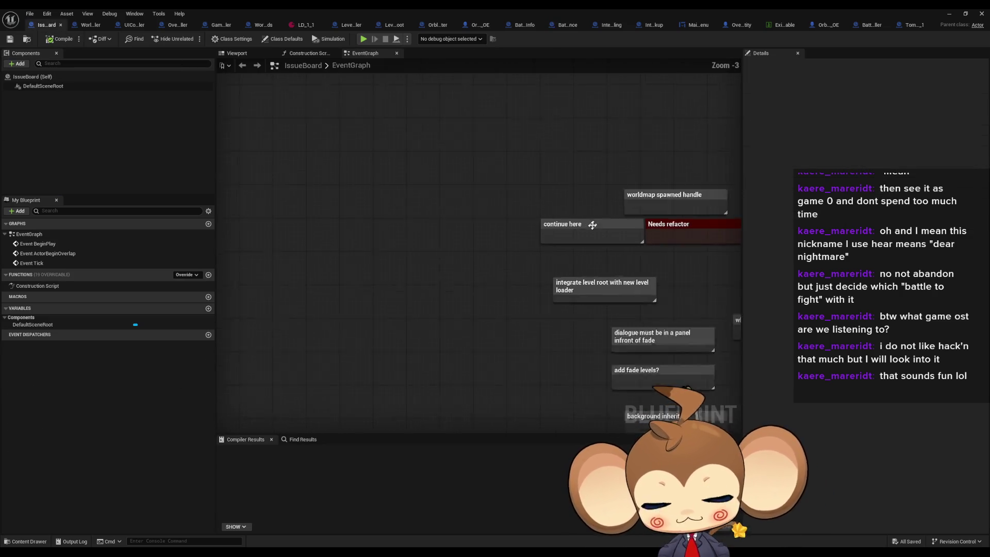
pyautogui.scroll(-3, 593, 225)
pyautogui.moveTo(537, 265)
pyautogui.mouseDown()
pyautogui.moveTo(309, 192)
pyautogui.moveTo(357, 223)
pyautogui.mouseUp()
pyautogui.scroll(5, 438, 289)
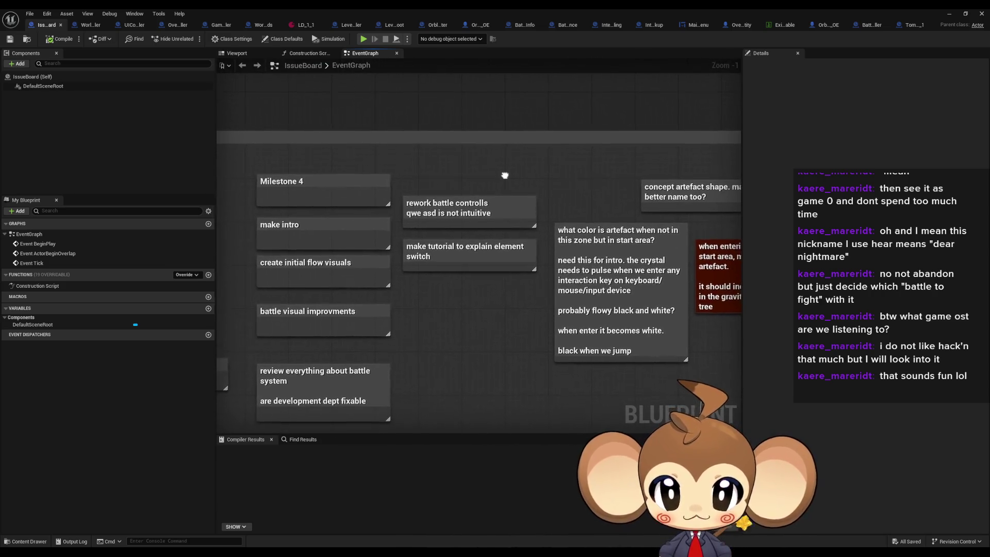
pyautogui.click(523, 203)
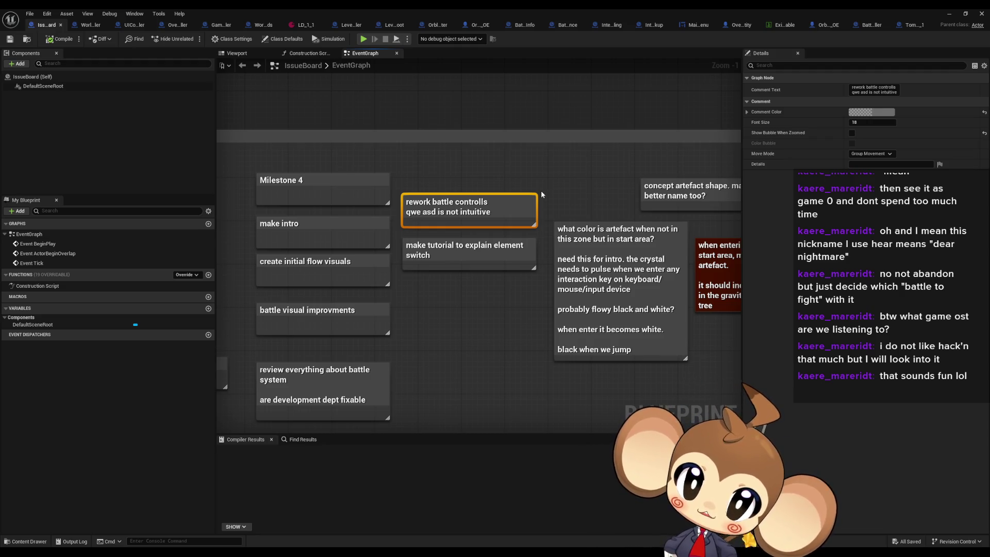
pyautogui.moveTo(337, 201)
pyautogui.mouseDown()
pyautogui.moveTo(394, 159)
pyautogui.moveTo(497, 163)
pyautogui.mouseUp()
pyautogui.click(441, 294)
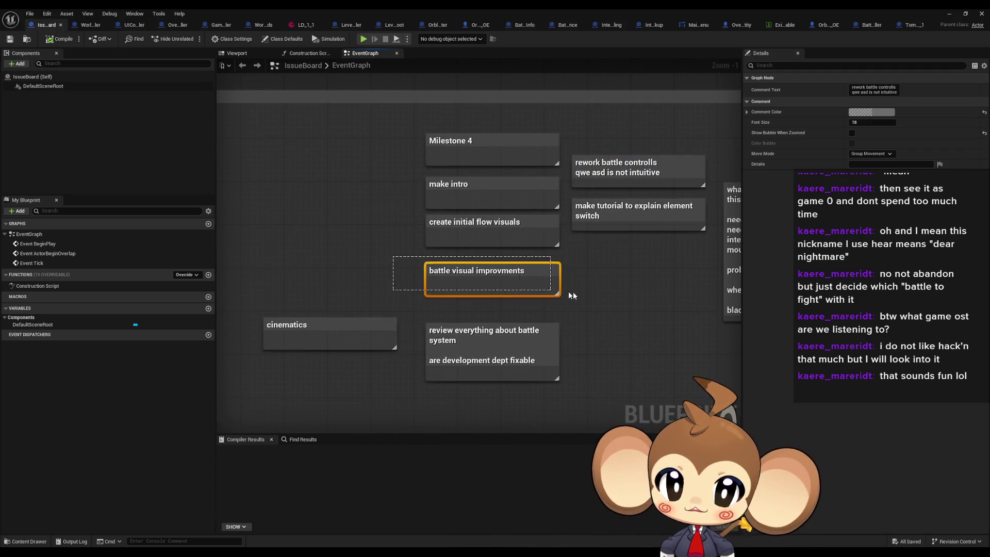
pyautogui.moveTo(350, 332)
pyautogui.mouseDown()
pyautogui.moveTo(304, 227)
pyautogui.moveTo(323, 231)
pyautogui.mouseUp()
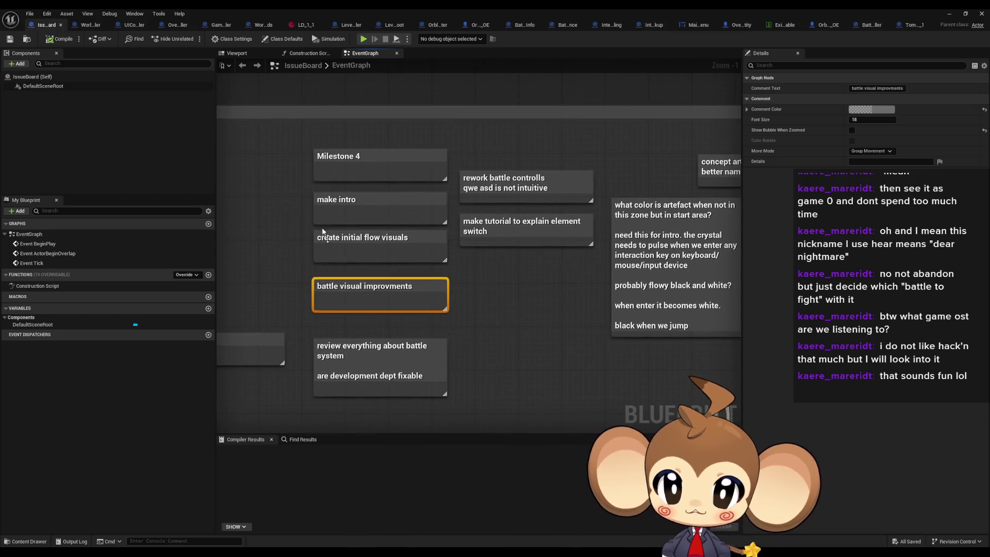
pyautogui.click(375, 233)
pyautogui.click(367, 356)
pyautogui.moveTo(540, 310); pyautogui.dragTo(361, 335)
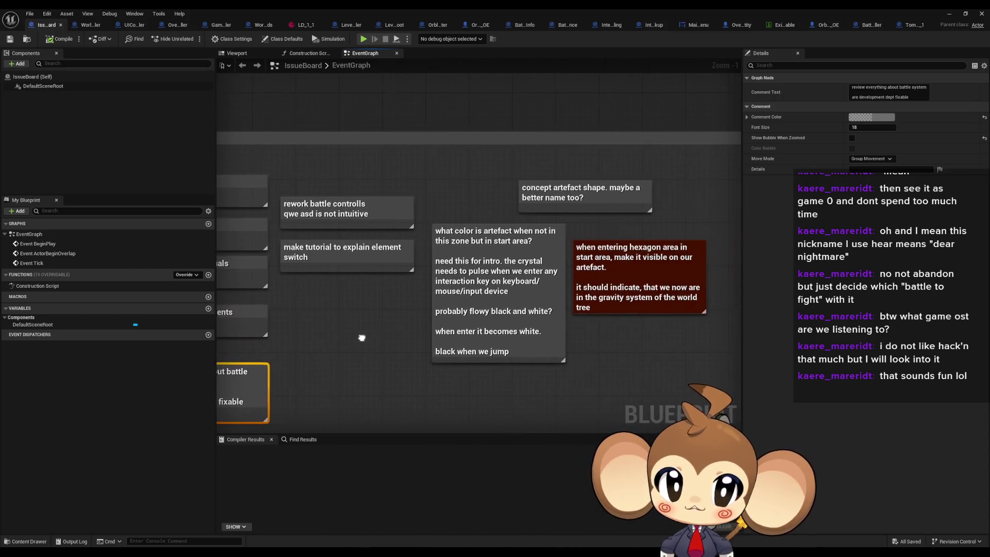
pyautogui.click(599, 207)
pyautogui.click(448, 252)
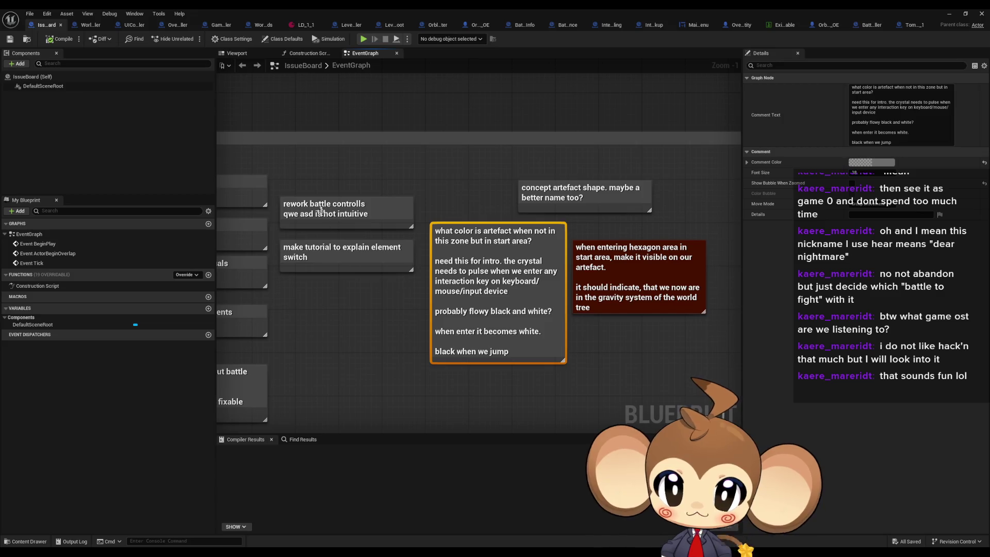
pyautogui.click(320, 211)
pyautogui.click(392, 268)
pyautogui.moveTo(370, 292); pyautogui.dragTo(635, 280)
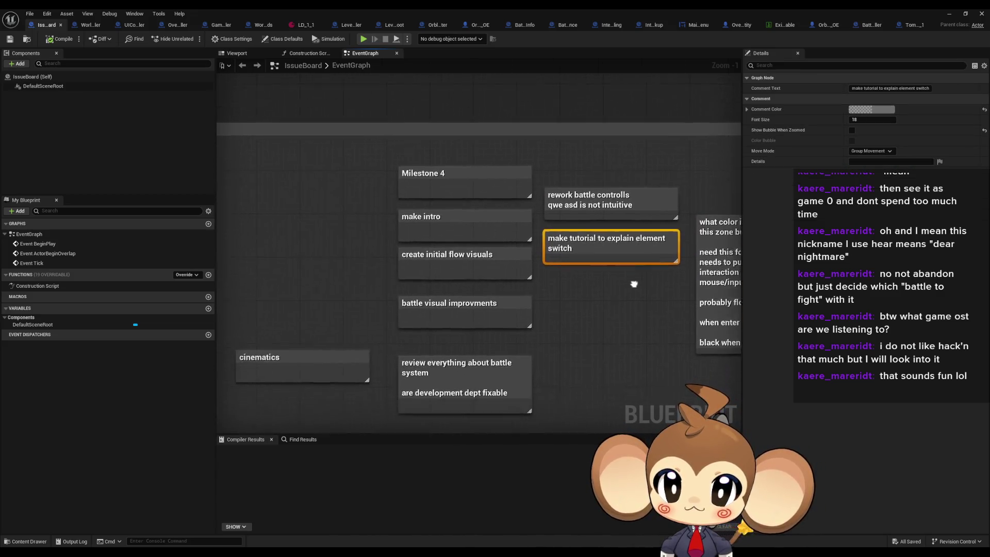
pyautogui.scroll(-4, 591, 166)
pyautogui.scroll(5, 536, 206)
pyautogui.moveTo(536, 206)
pyautogui.mouseDown()
pyautogui.moveTo(555, 216)
pyautogui.moveTo(722, 197)
pyautogui.moveTo(728, 225)
pyautogui.mouseUp()
pyautogui.moveTo(274, 130); pyautogui.dragTo(332, 207)
pyautogui.moveTo(440, 82)
pyautogui.mouseDown()
pyautogui.moveTo(498, 155)
pyautogui.moveTo(500, 174)
pyautogui.mouseUp()
pyautogui.moveTo(626, 99)
pyautogui.mouseDown()
pyautogui.moveTo(656, 212)
pyautogui.moveTo(592, 216)
pyautogui.moveTo(570, 192)
pyautogui.mouseUp()
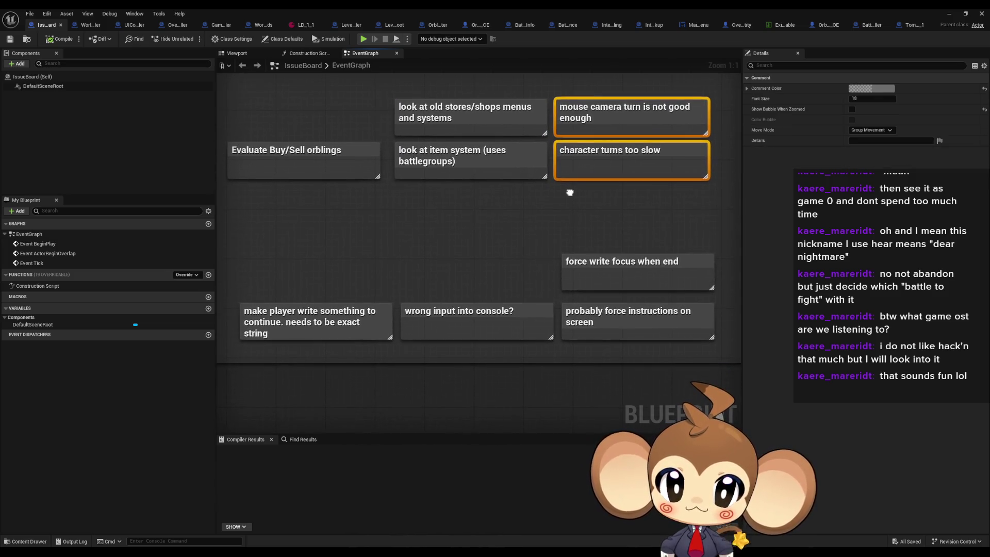
# Browse the IssueBoard notes, selecting the Battle improvments, Visual look and arena background notes
pyautogui.scroll(-4, 388, 196)
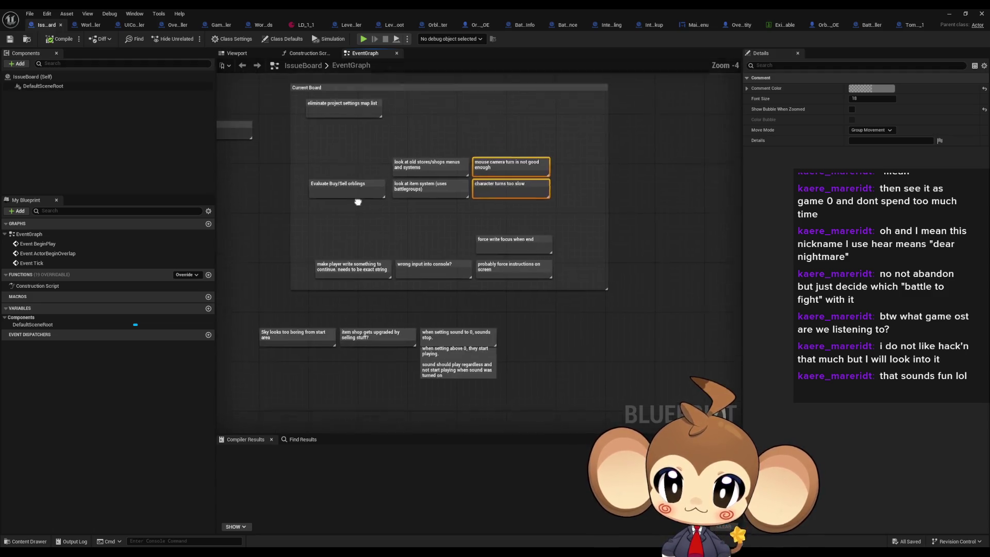
pyautogui.moveTo(515, 278); pyautogui.dragTo(445, 205)
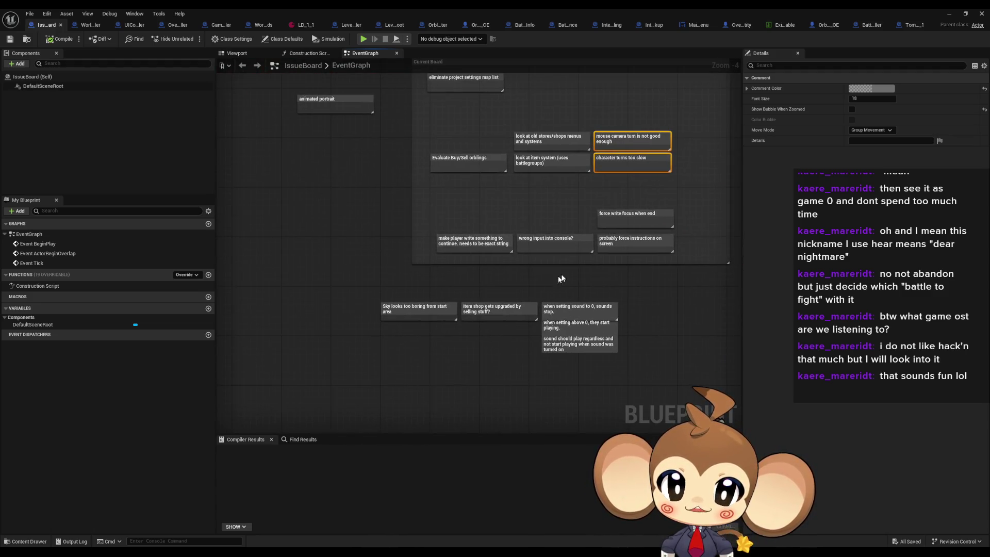
pyautogui.moveTo(561, 279); pyautogui.dragTo(442, 331)
pyautogui.scroll(-3, 493, 191)
pyautogui.scroll(5, 453, 260)
pyautogui.scroll(1, 453, 260)
pyautogui.moveTo(521, 247)
pyautogui.mouseDown()
pyautogui.moveTo(526, 327)
pyautogui.moveTo(506, 371)
pyautogui.mouseUp()
pyautogui.moveTo(580, 276); pyautogui.dragTo(330, 275)
pyautogui.moveTo(540, 347)
pyautogui.mouseDown()
pyautogui.moveTo(460, 353)
pyautogui.moveTo(213, 257)
pyautogui.mouseUp()
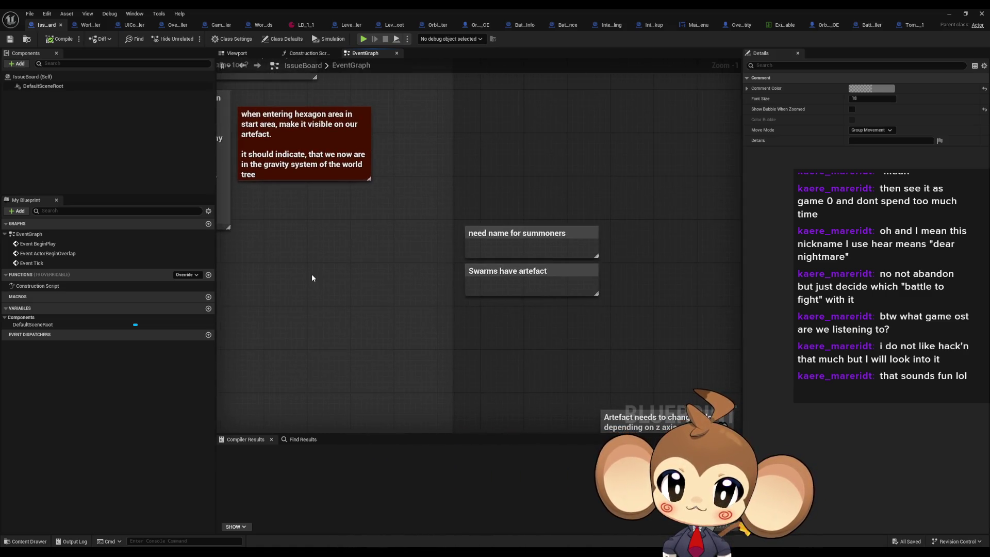
pyautogui.scroll(-5, 311, 274)
pyautogui.moveTo(299, 241); pyautogui.dragTo(410, 349)
pyautogui.scroll(4, 464, 289)
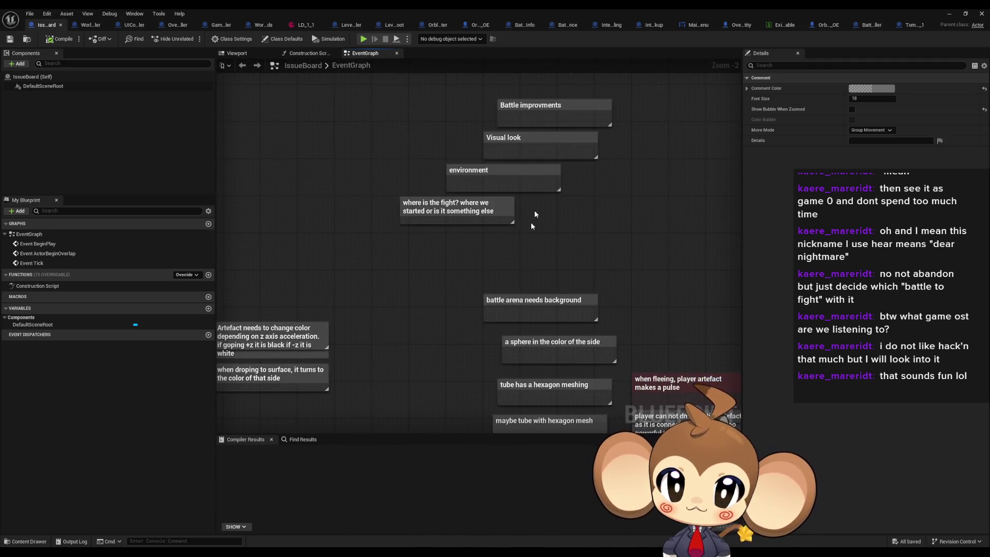
pyautogui.click(547, 108)
pyautogui.click(577, 144)
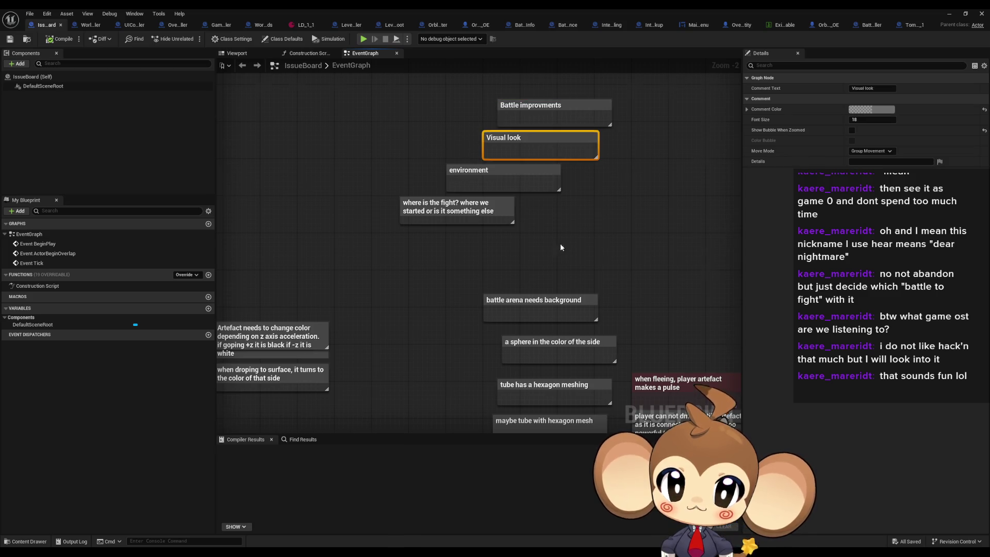
pyautogui.moveTo(560, 243); pyautogui.dragTo(445, 168)
pyautogui.moveTo(348, 199)
pyautogui.mouseDown()
pyautogui.moveTo(539, 253)
pyautogui.moveTo(469, 203)
pyautogui.mouseUp()
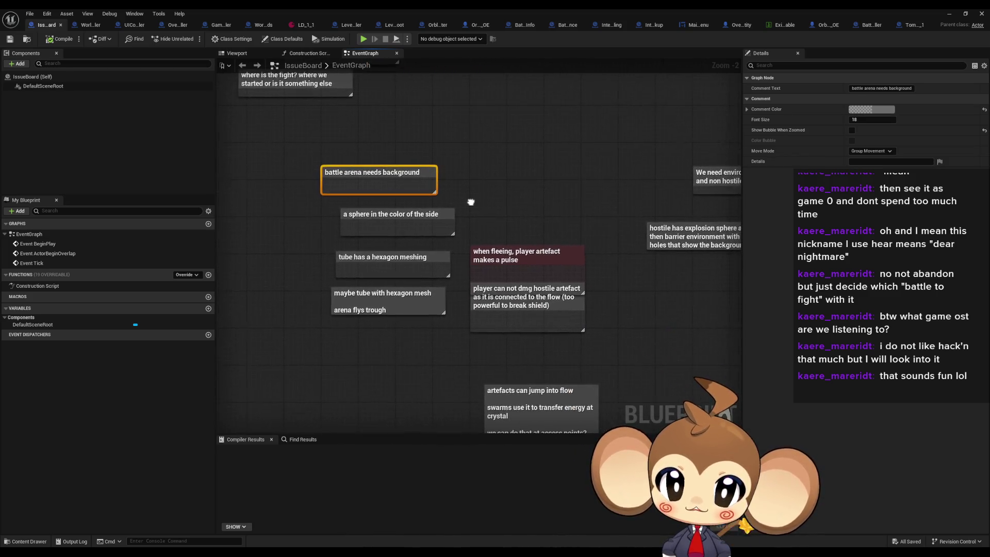
pyautogui.moveTo(302, 217); pyautogui.dragTo(395, 297)
pyautogui.moveTo(619, 289)
pyautogui.mouseDown()
pyautogui.moveTo(398, 269)
pyautogui.moveTo(404, 106)
pyautogui.moveTo(692, 172)
pyautogui.mouseUp()
# Find an empty spot in the graph and start a comment titled 'refactor battle system'
pyautogui.scroll(-3, 692, 171)
pyautogui.moveTo(411, 165); pyautogui.dragTo(472, 308)
pyautogui.scroll(3, 471, 308)
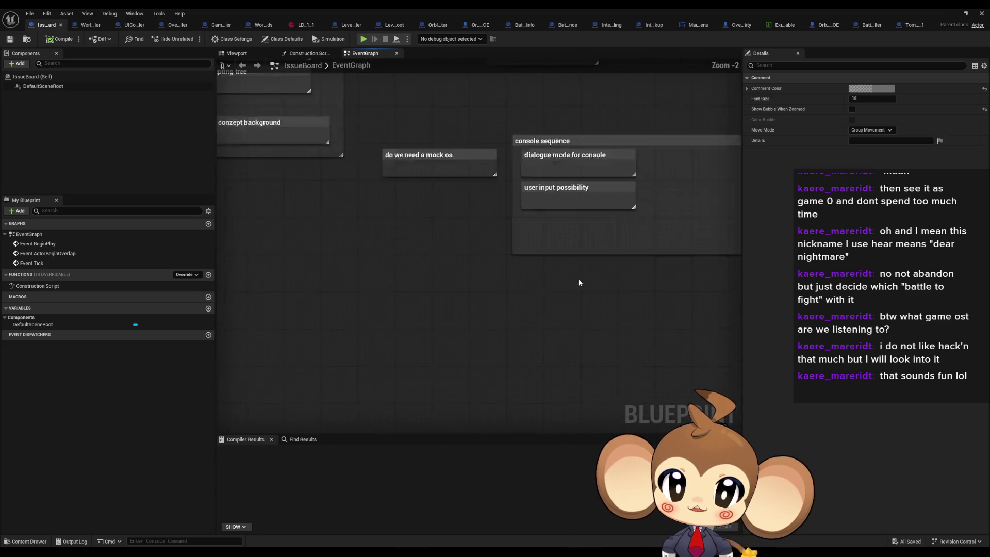
pyautogui.moveTo(518, 280); pyautogui.dragTo(490, 416)
pyautogui.moveTo(555, 271)
pyautogui.mouseDown()
pyautogui.moveTo(368, 338)
pyautogui.moveTo(737, 314)
pyautogui.moveTo(469, 301)
pyautogui.moveTo(641, 356)
pyautogui.moveTo(656, 270)
pyautogui.moveTo(707, 279)
pyautogui.moveTo(564, 327)
pyautogui.moveTo(533, 354)
pyautogui.moveTo(580, 296)
pyautogui.moveTo(515, 212)
pyautogui.mouseUp()
pyautogui.scroll(-3, 640, 357)
pyautogui.scroll(-6, 601, 297)
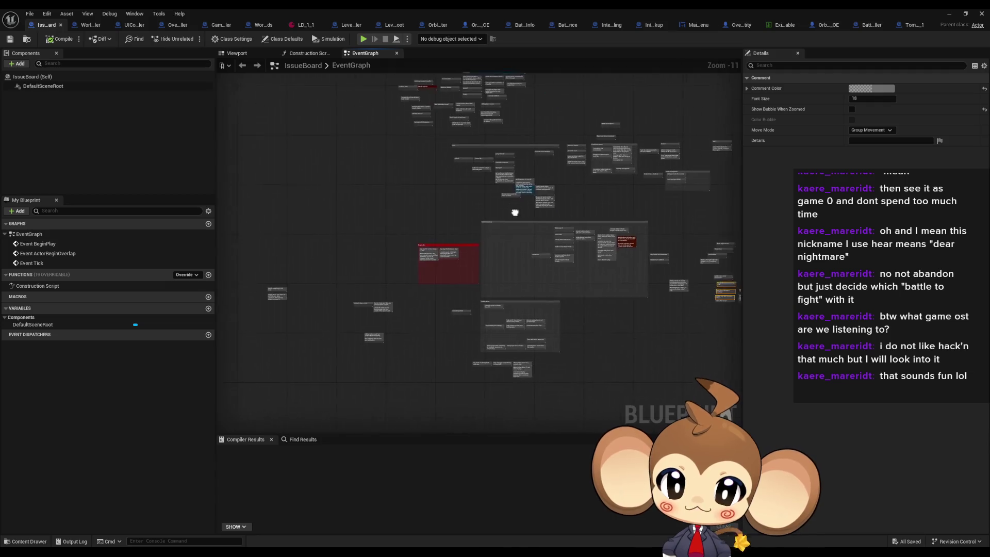
pyautogui.scroll(2, 515, 212)
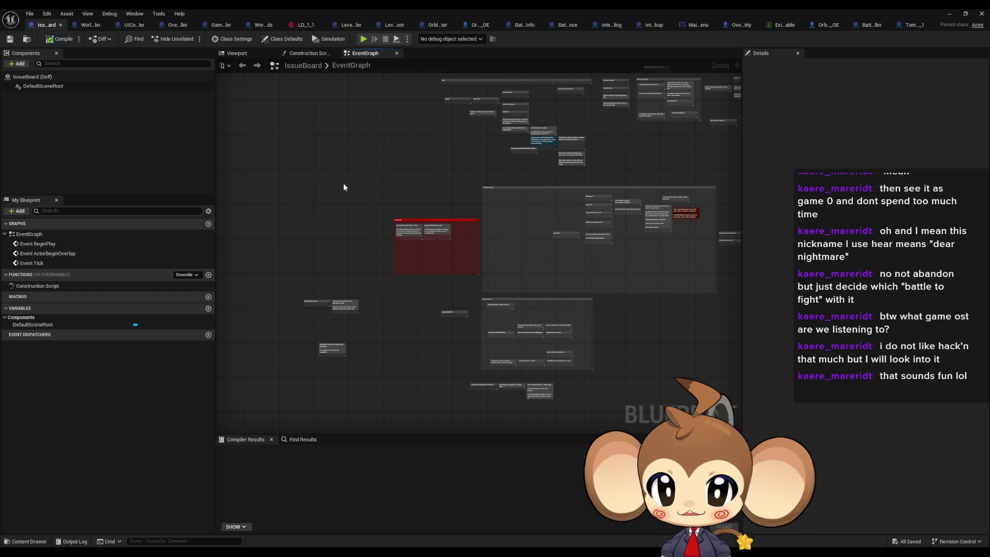
pyautogui.scroll(7, 519, 225)
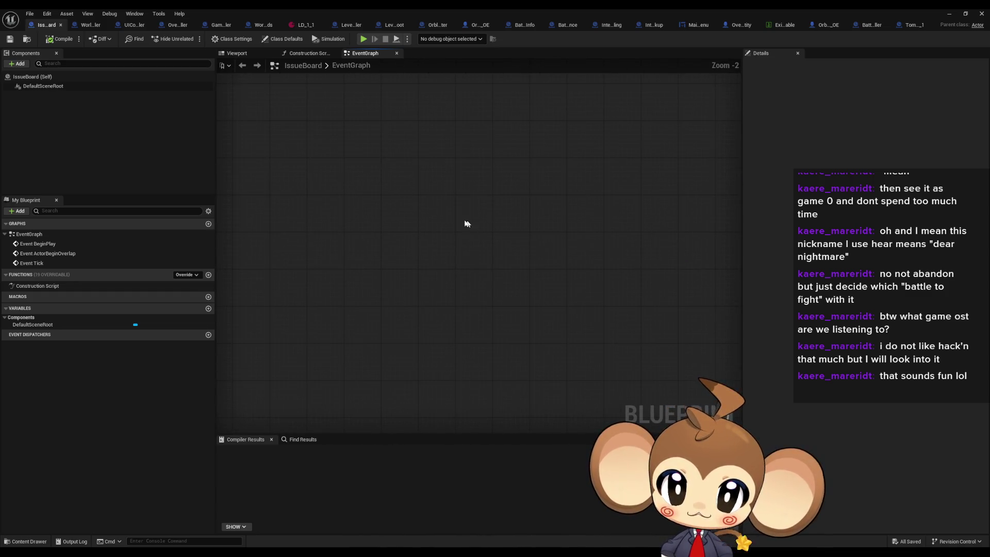
pyautogui.write('refac')
pyautogui.write('refactor')
pyautogui.write(' b')
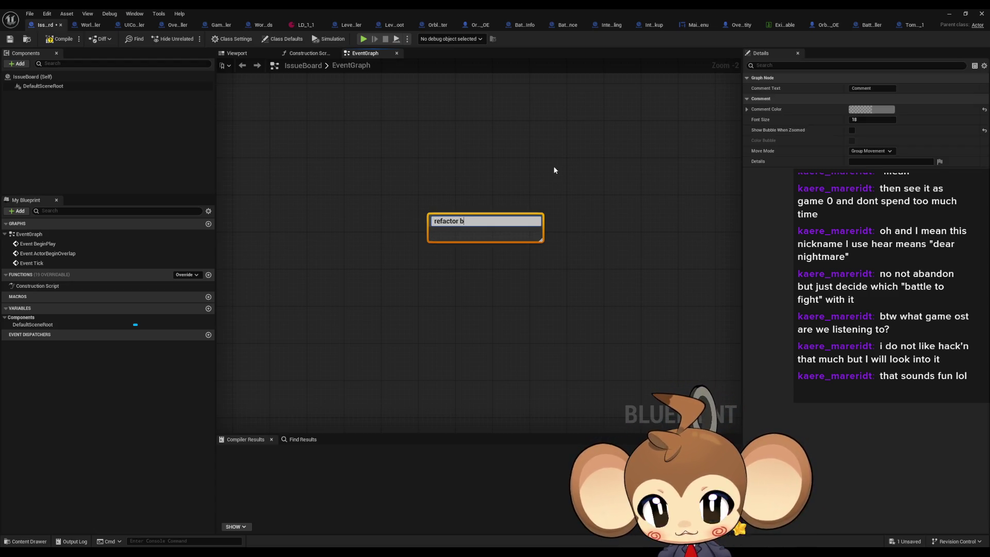
pyautogui.write('attle system')
# Commit the 'refactor battle system' header, move it up-left and stretch it much wider
pyautogui.press('Return')
pyautogui.moveTo(492, 222); pyautogui.dragTo(362, 170)
pyautogui.moveTo(440, 169); pyautogui.dragTo(740, 173)
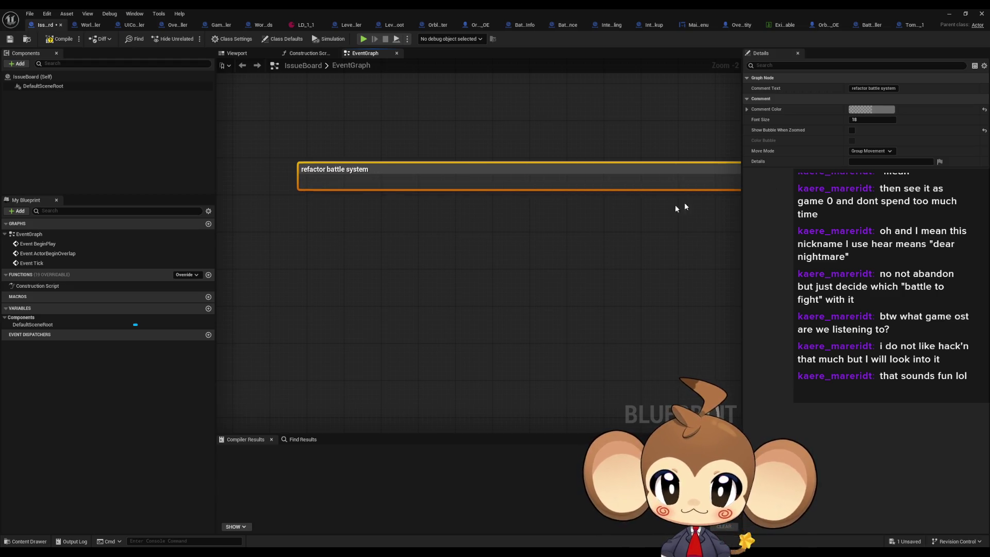
pyautogui.click(326, 214)
# Add the note 'battle group info is being lost in level load transition' under the header
pyautogui.write('c')
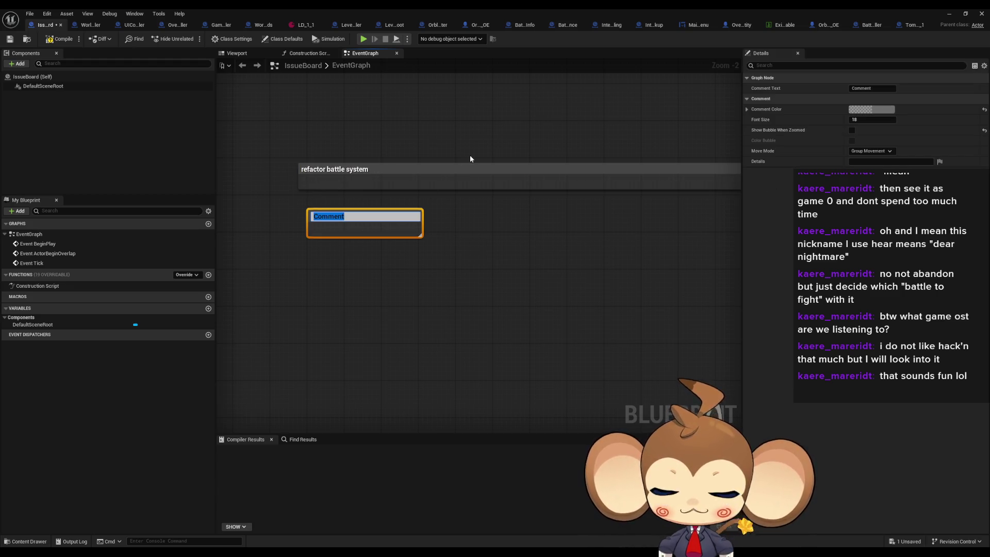
pyautogui.write('battle group info')
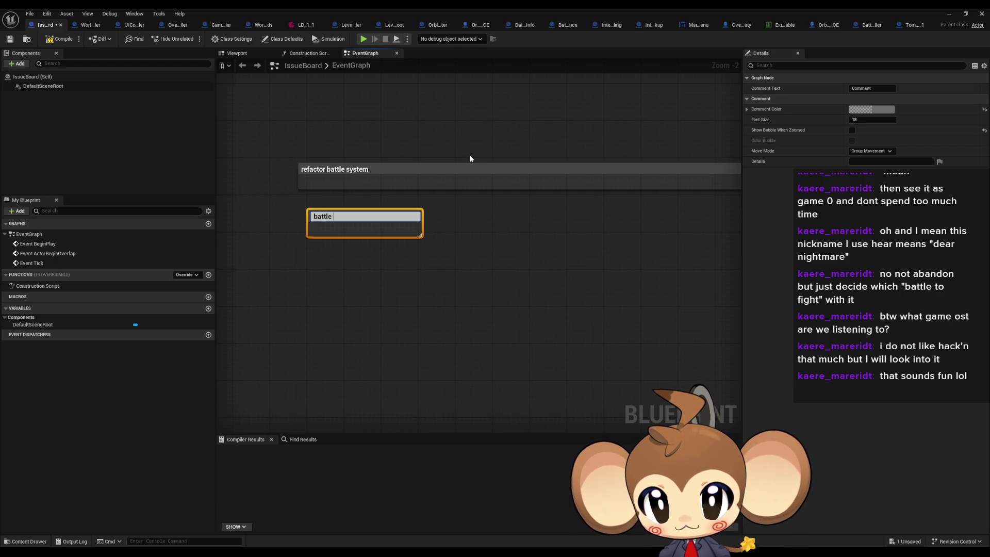
pyautogui.write(' is bein')
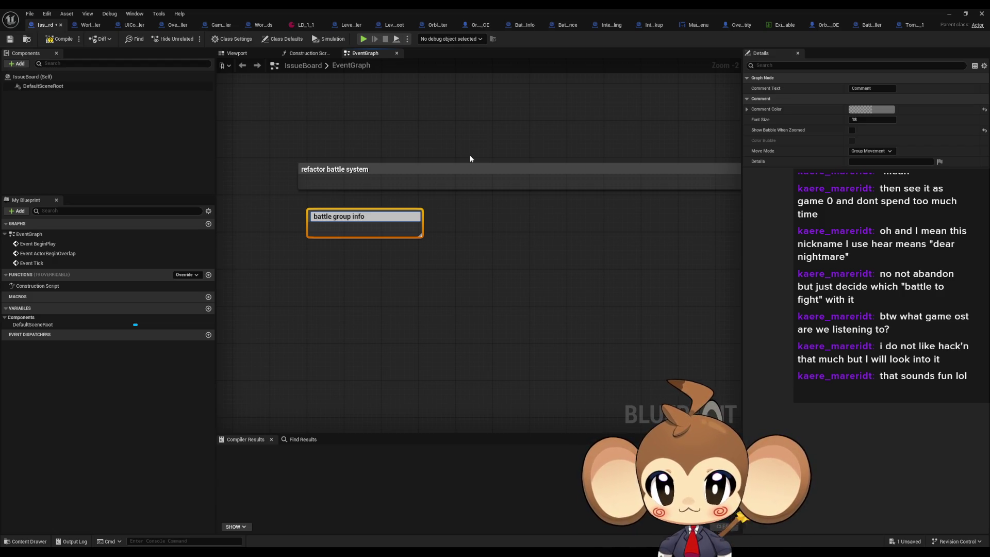
pyautogui.write('g lost')
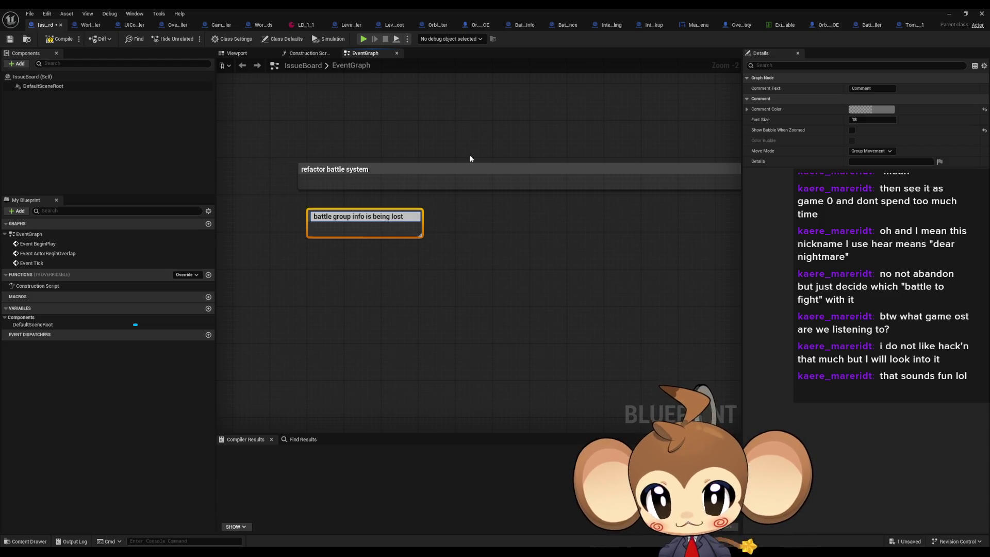
pyautogui.write(' in le')
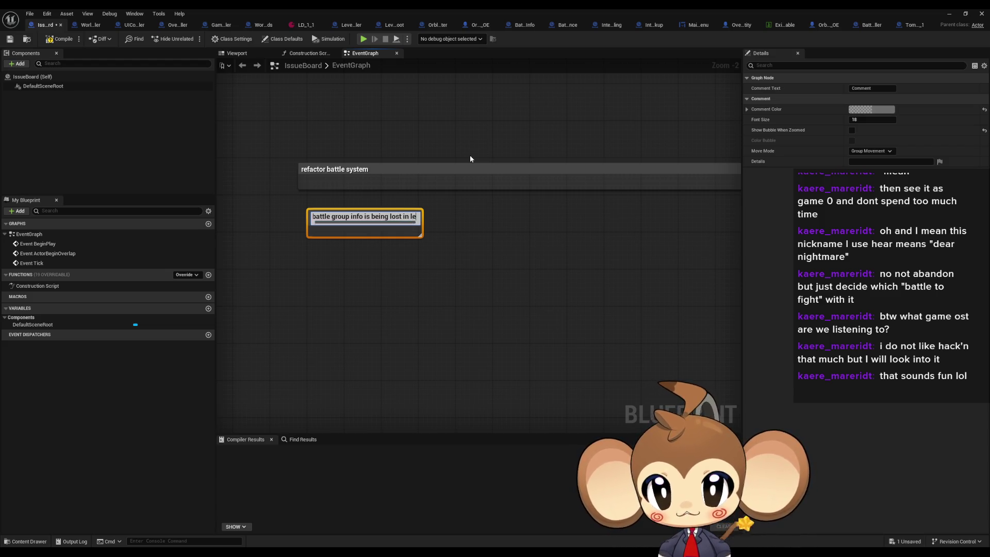
pyautogui.write('vel load ')
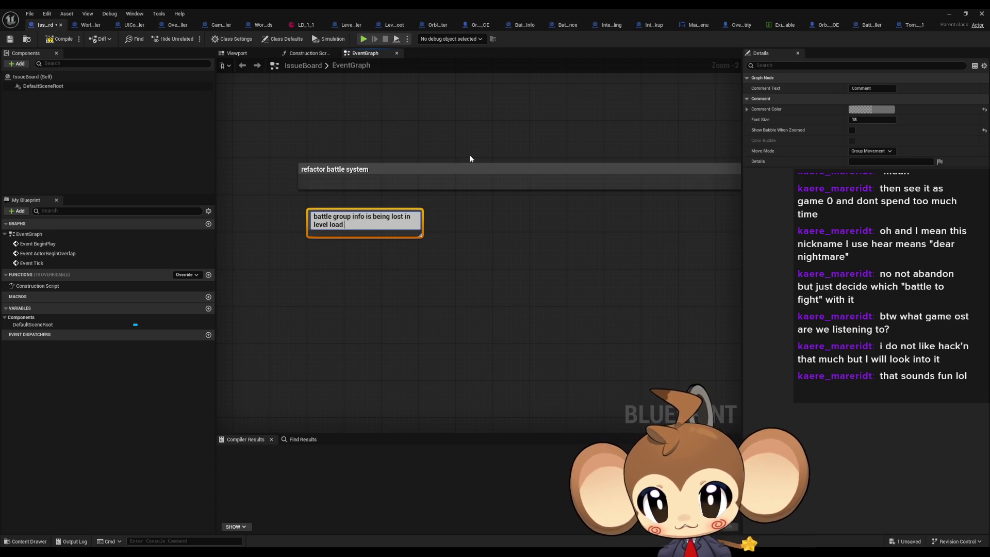
pyautogui.write('transition')
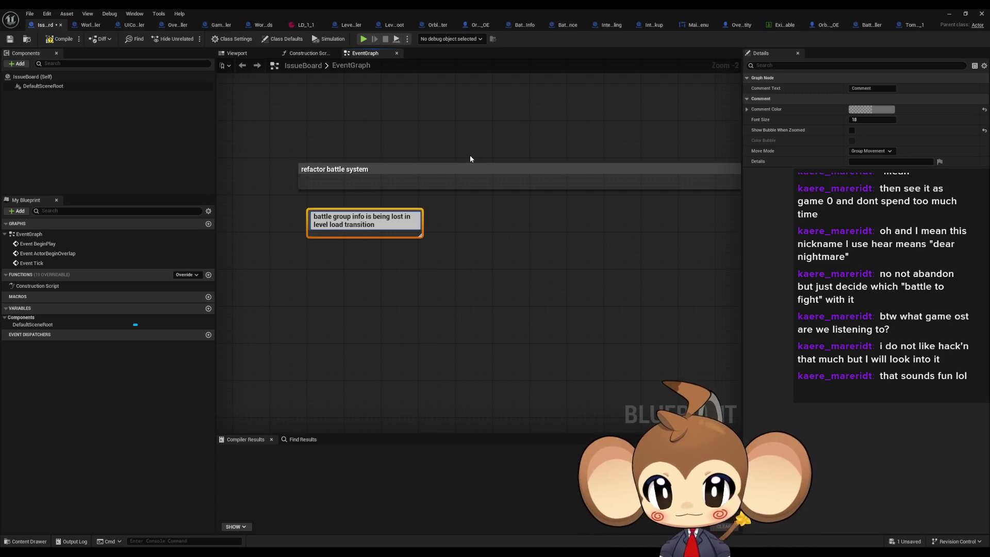
pyautogui.press('Return')
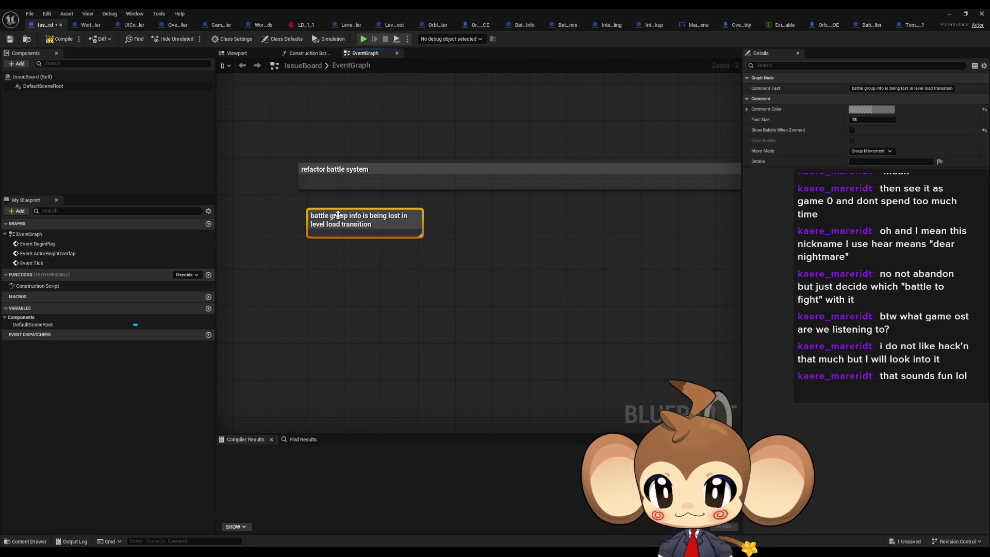
pyautogui.moveTo(343, 226); pyautogui.dragTo(334, 220)
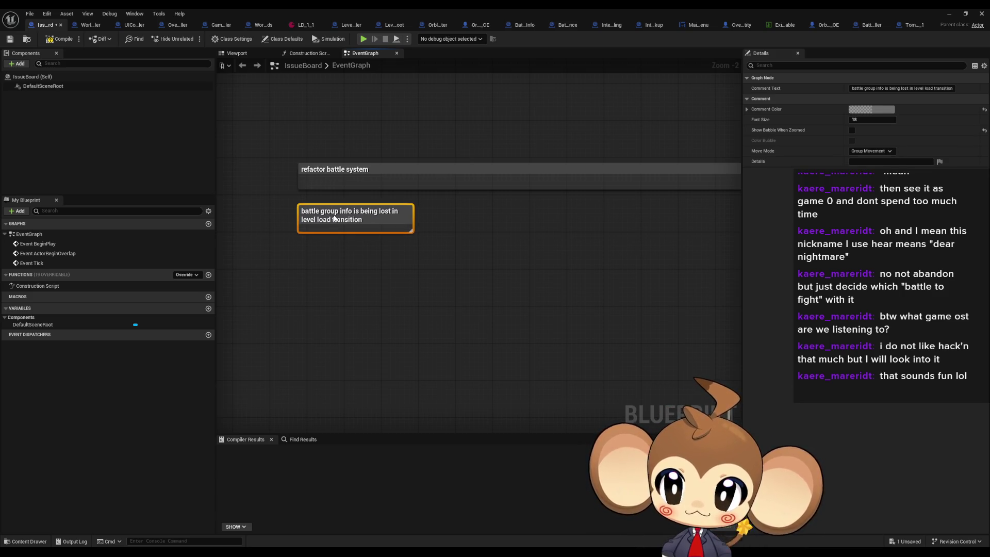
pyautogui.click(327, 279)
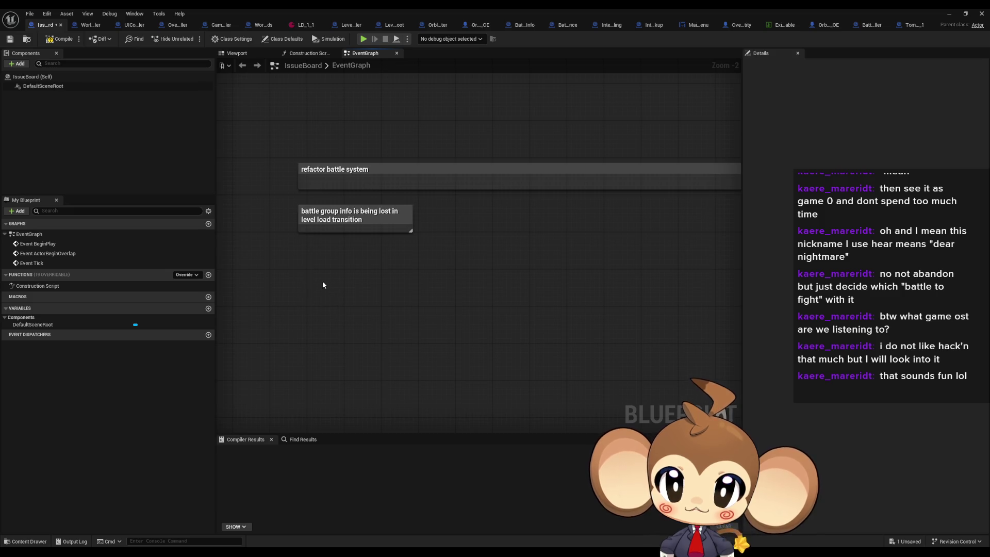
pyautogui.press('c')
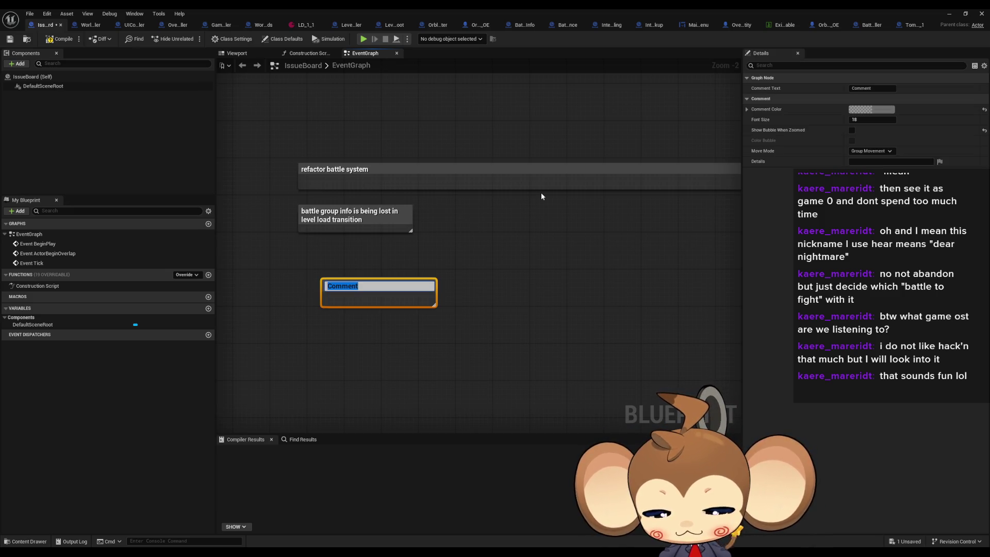
# Add notes 'convert battle info groups into data assets' and 'we ditch creation in map' below
pyautogui.write('c')
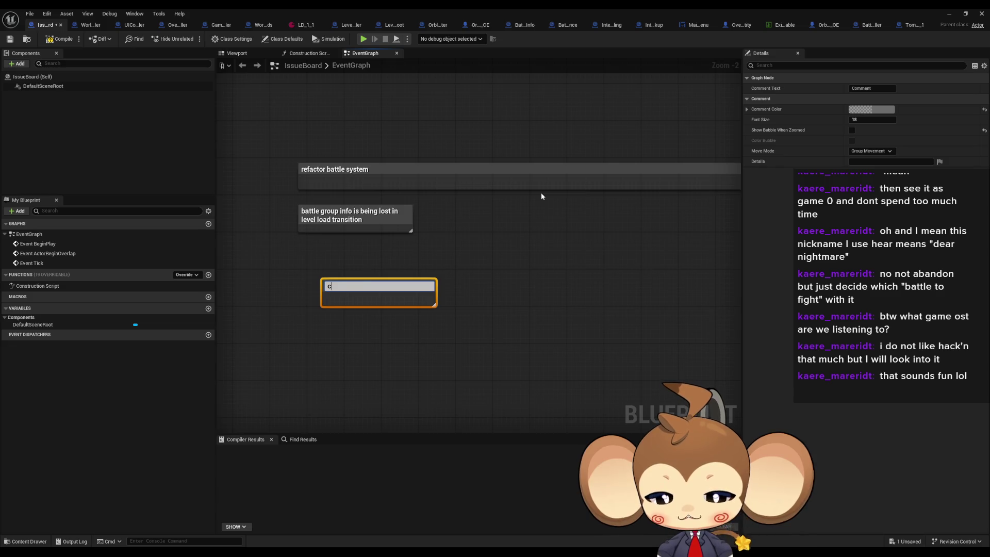
pyautogui.write('onvert battle info')
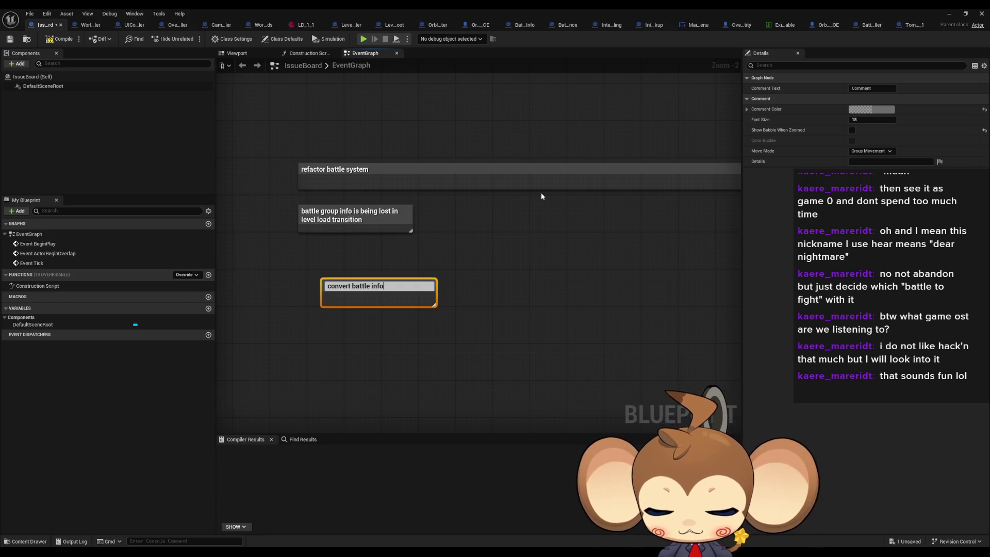
pyautogui.write(' grou')
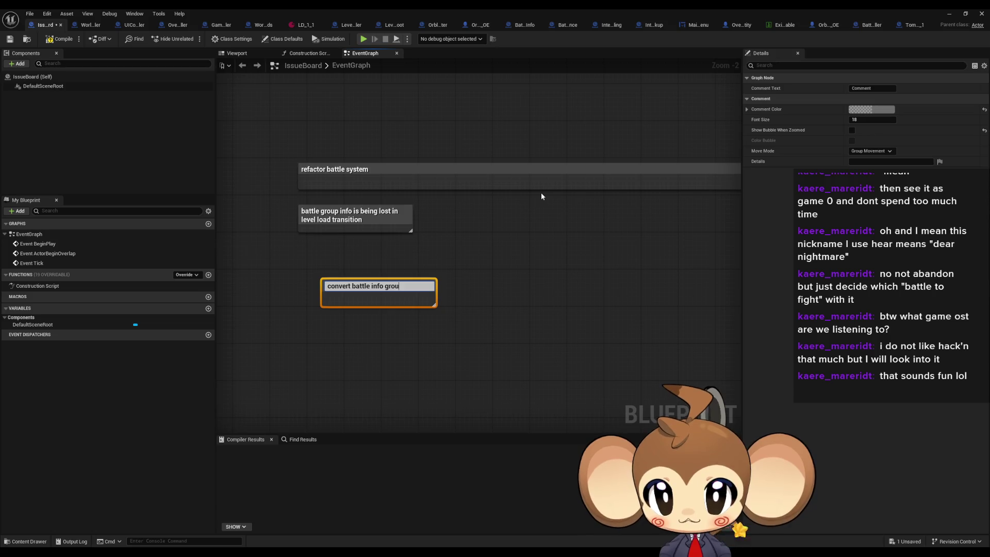
pyautogui.write('ps into d')
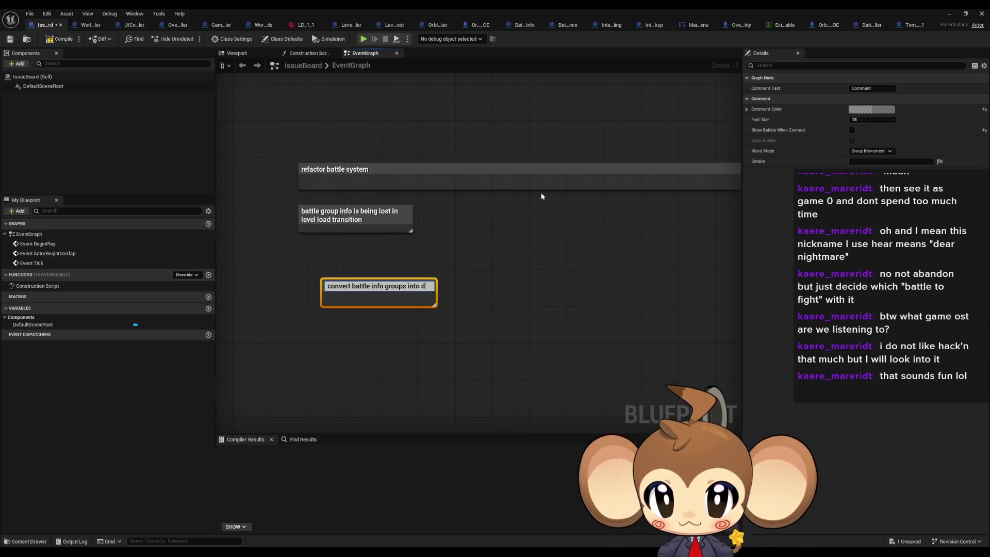
pyautogui.write('ata assets')
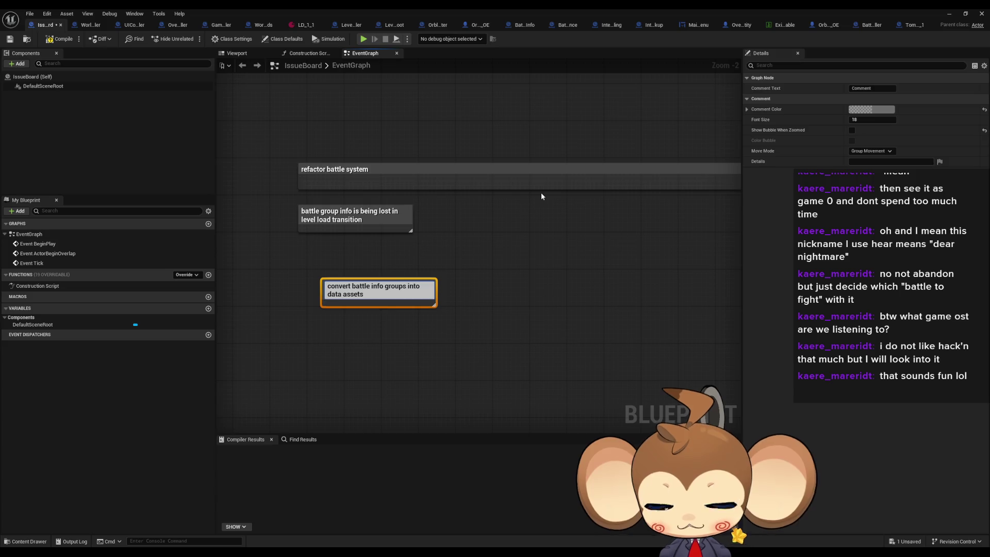
pyautogui.press('Return')
pyautogui.moveTo(389, 288); pyautogui.dragTo(393, 283)
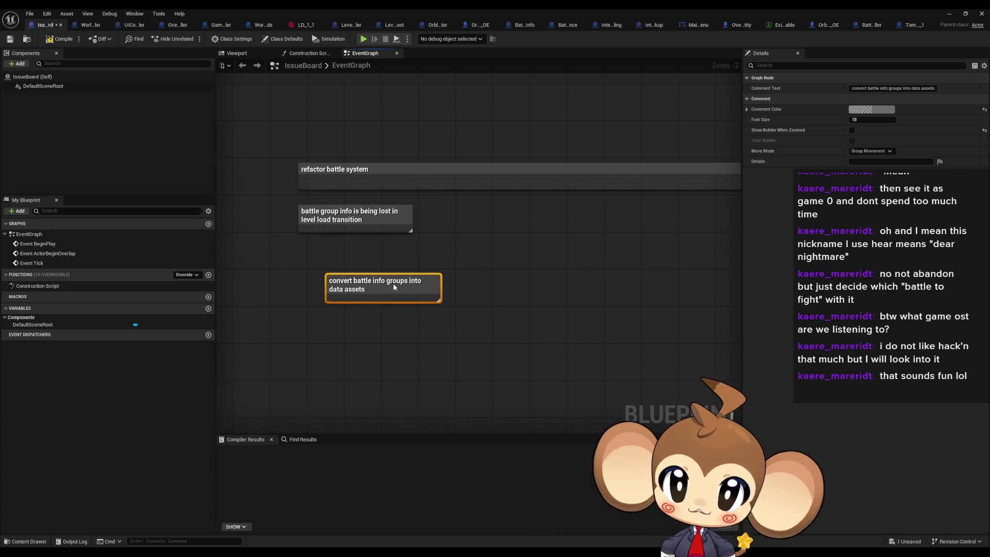
pyautogui.click(493, 319)
pyautogui.write('cwe ditch ')
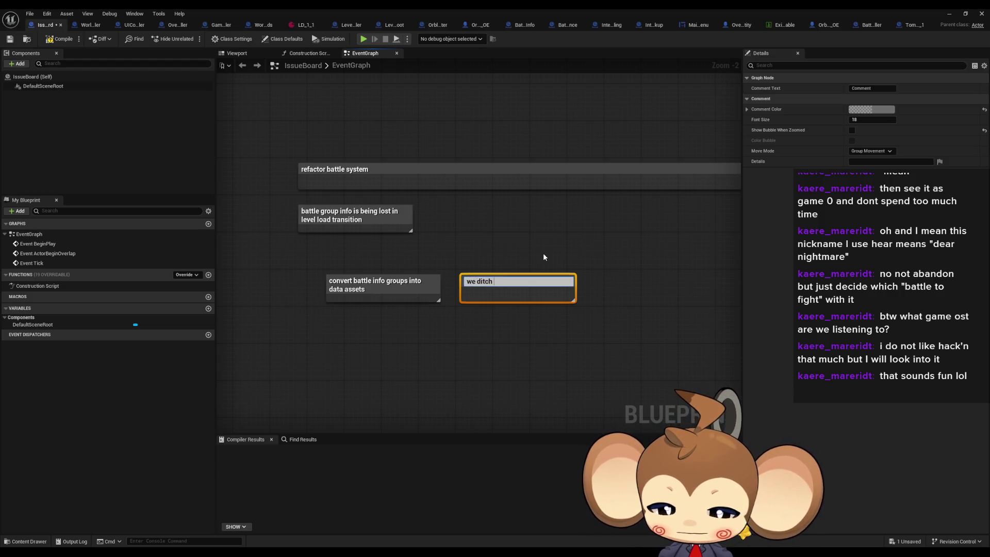
pyautogui.write('creation in m')
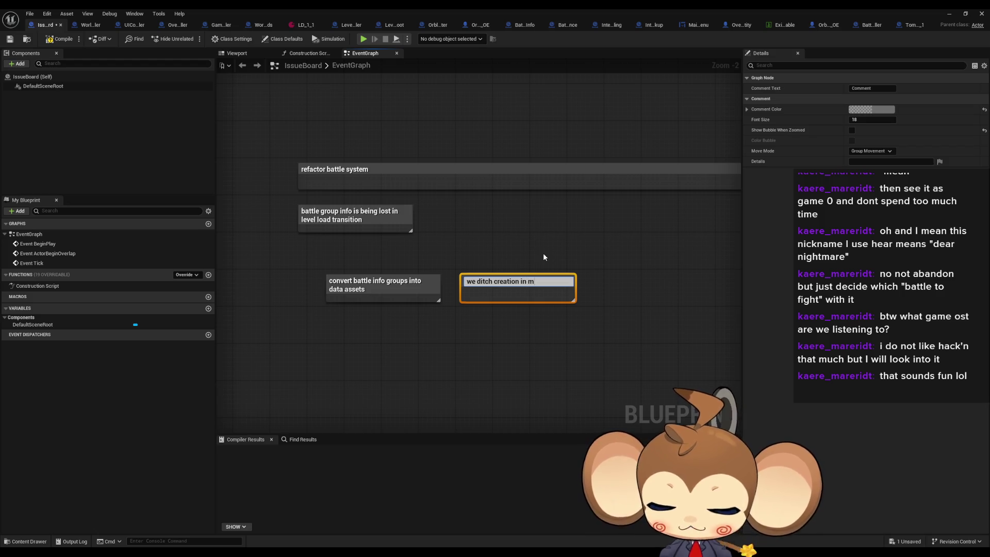
pyautogui.write('ap')
pyautogui.press('Return')
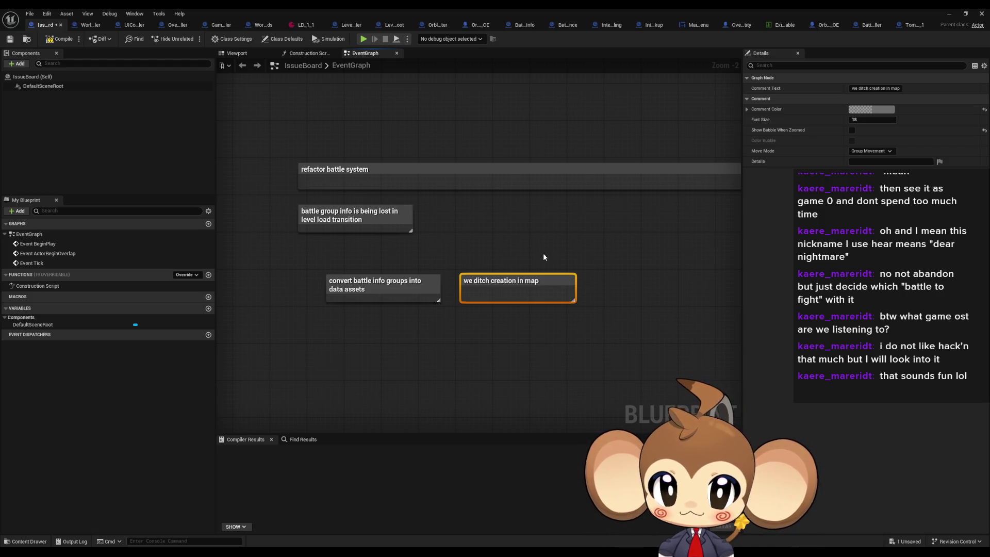
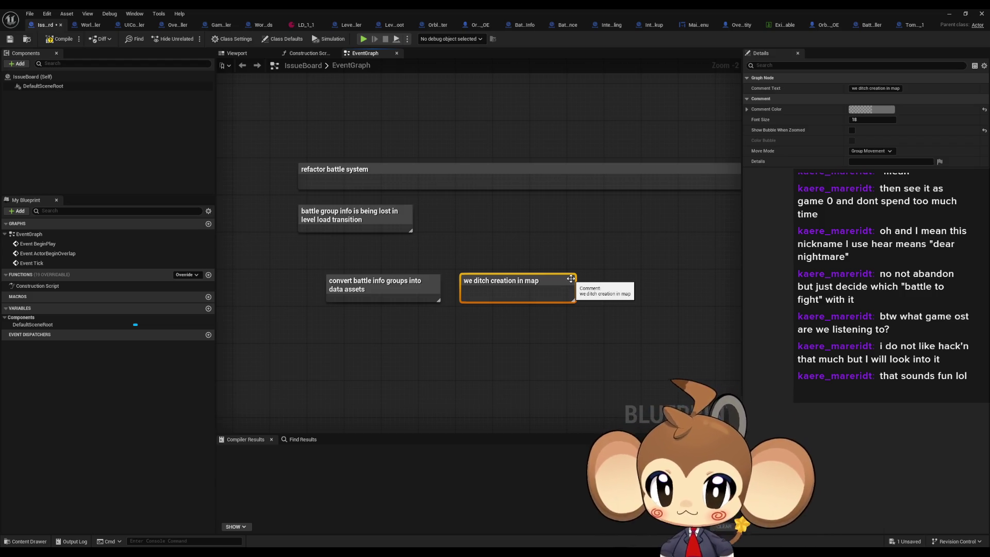
# Add a comment note titled 'maybe write tool?' below the data-assets note
pyautogui.click(578, 286)
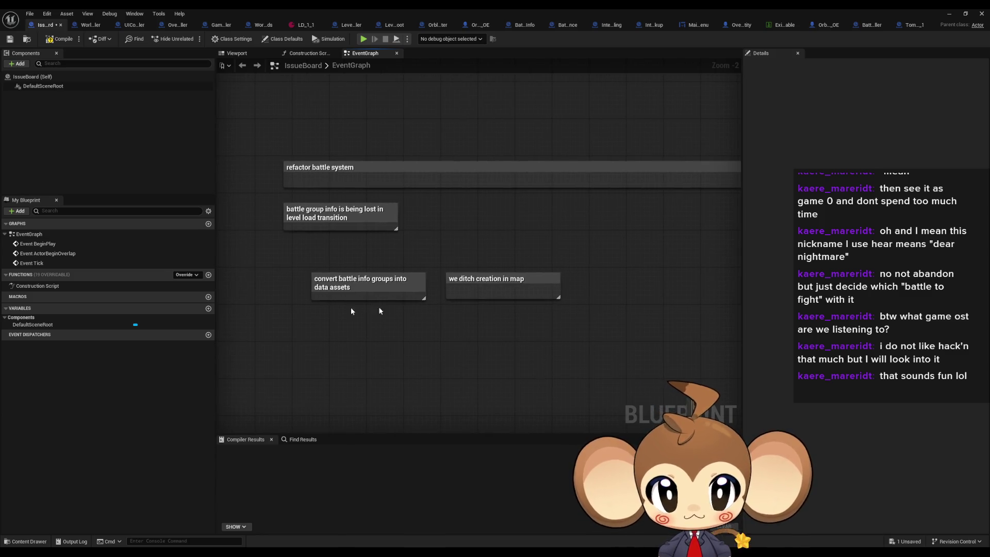
pyautogui.write('cmaybe')
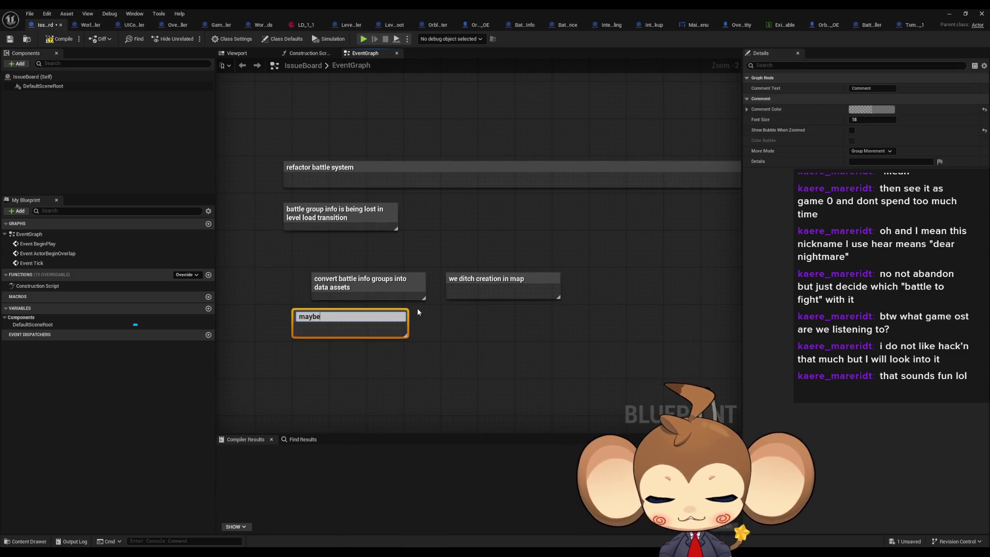
pyautogui.write('write tool?')
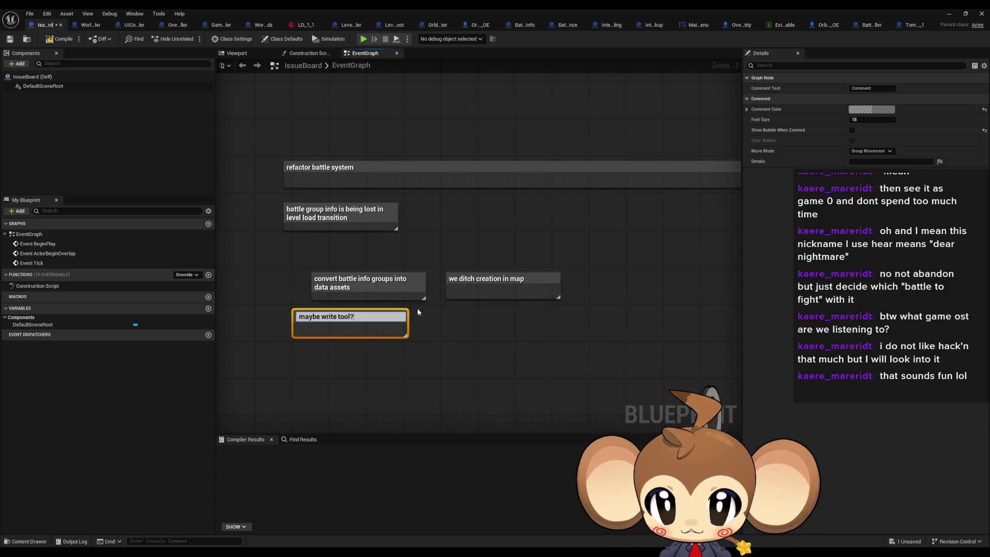
pyautogui.press('Return')
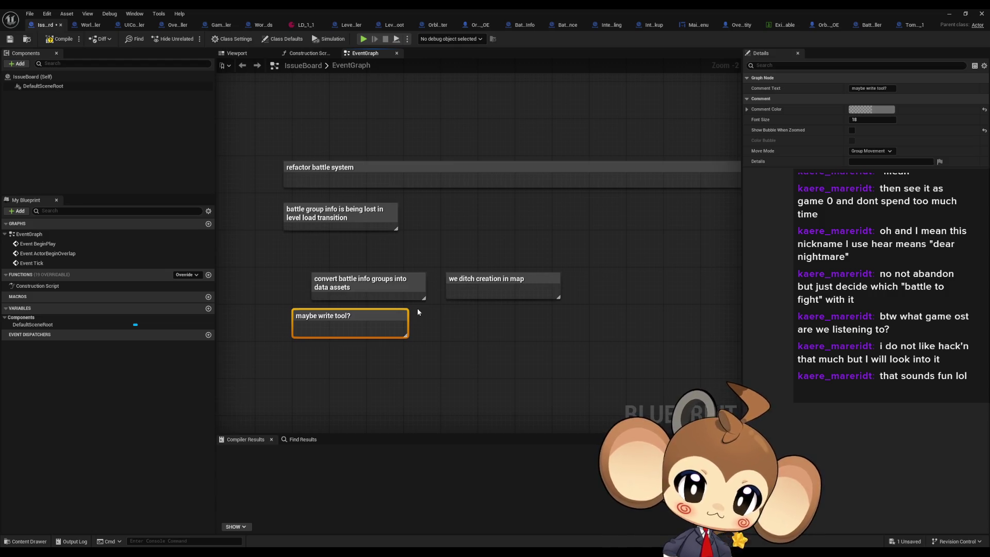
# Add a comment reading 'instance probably not relevant. but player instance is important', fixing its typos
pyautogui.click(435, 336)
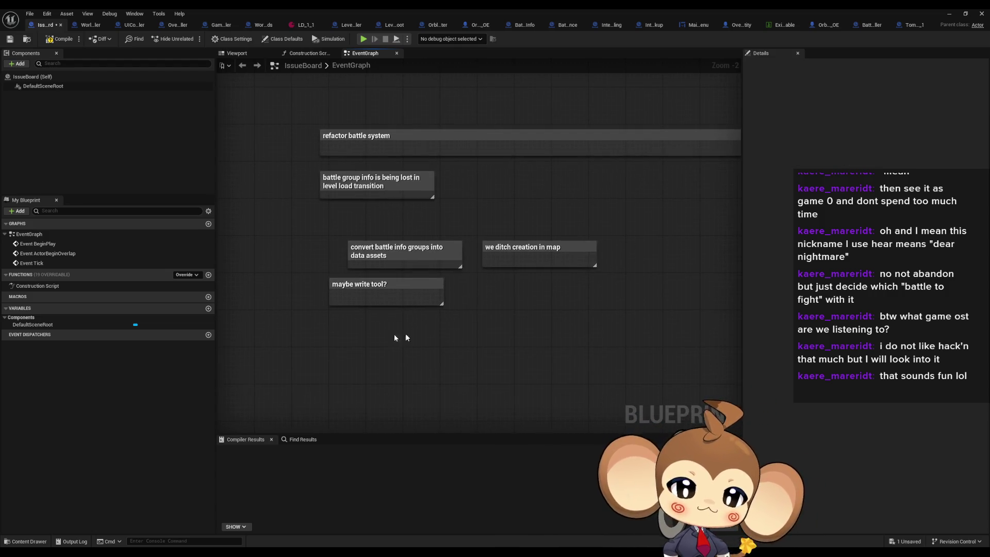
pyautogui.press('c')
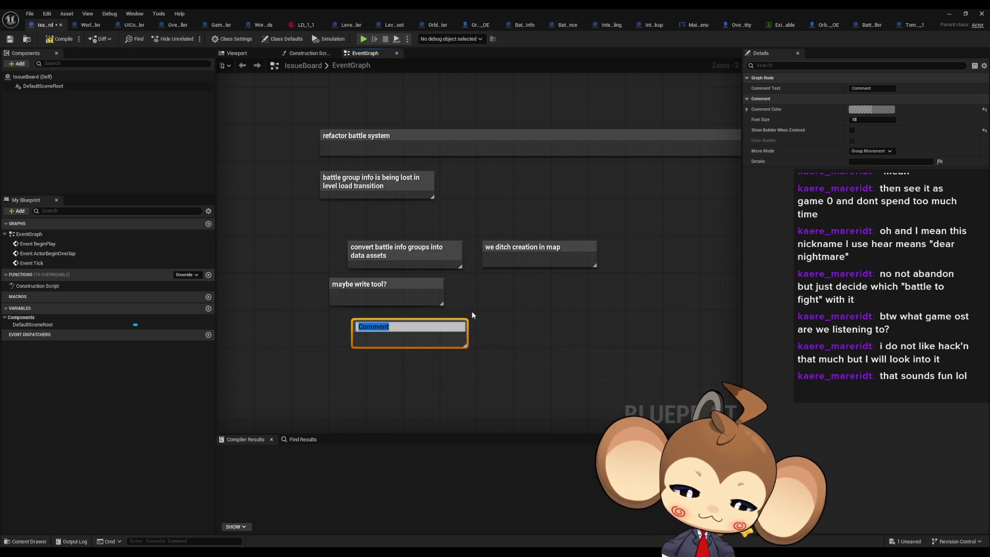
pyautogui.write('instance proba')
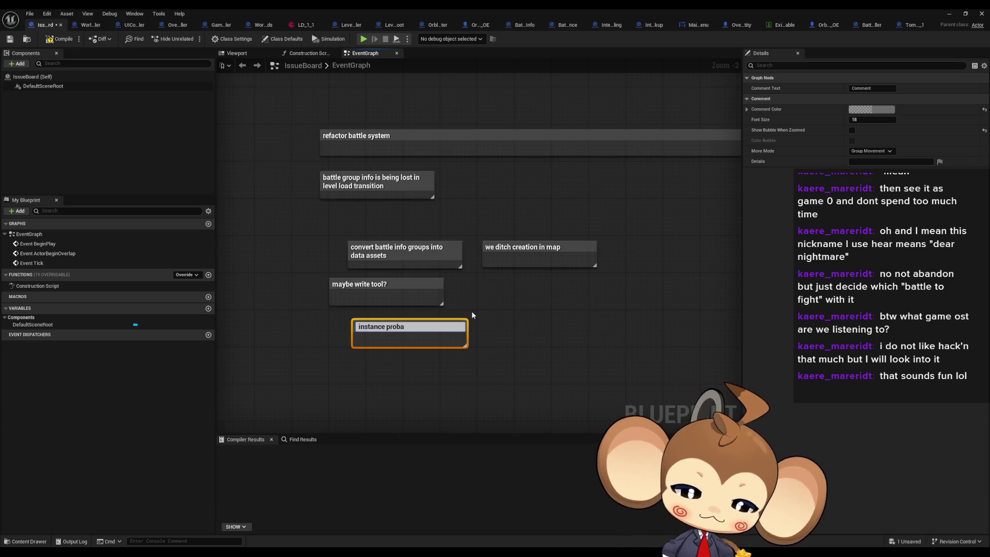
pyautogui.hotkey('ctrl', 'a')
pyautogui.write('instance probably ')
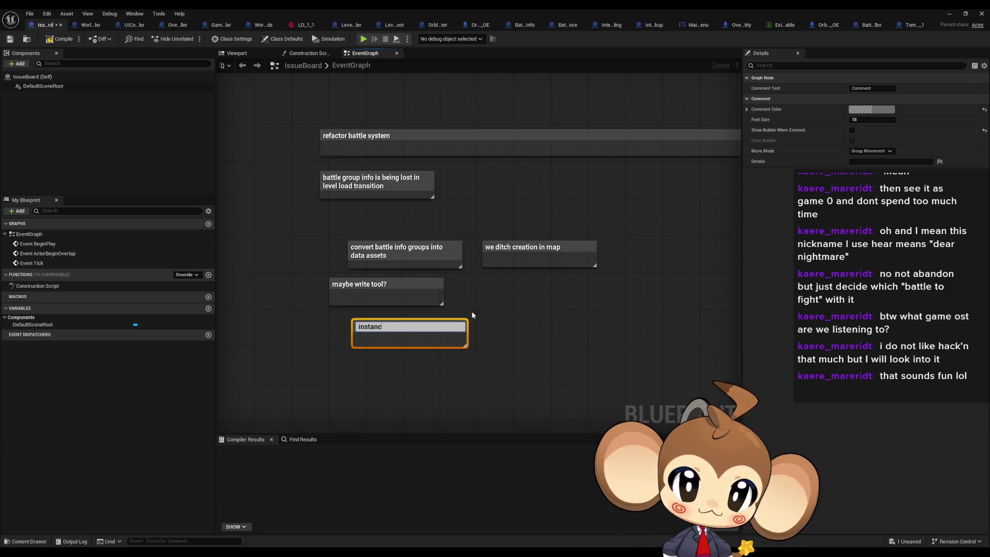
pyautogui.write('not relevant.')
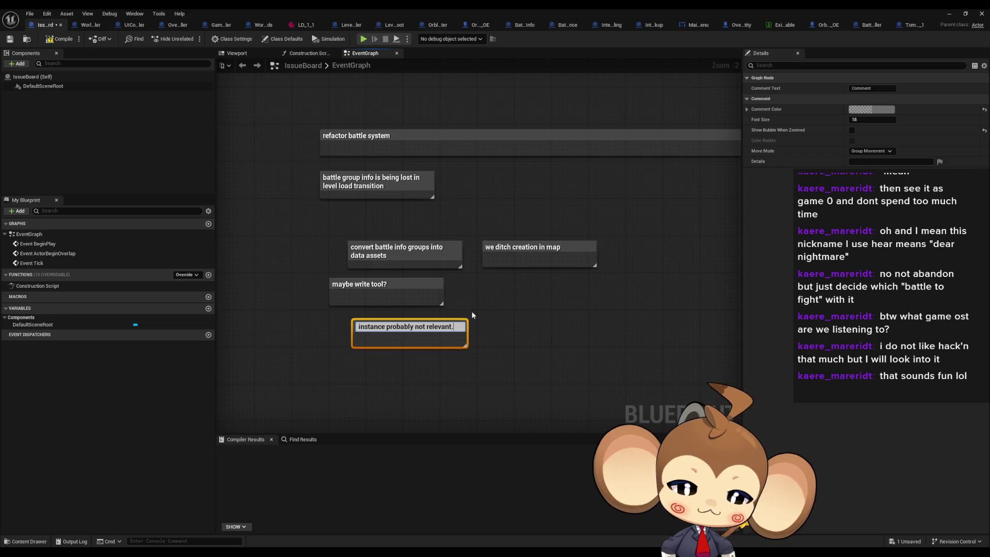
pyautogui.write(' we')
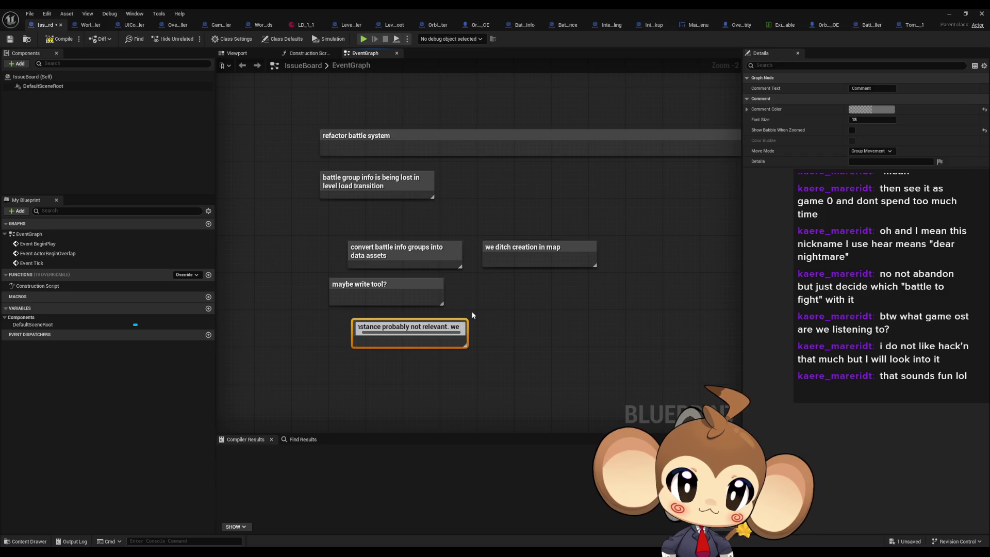
pyautogui.press('BackSpace')
pyautogui.press('BackSpace')
pyautogui.press('BackSpace')
pyautogui.write('only palyer')
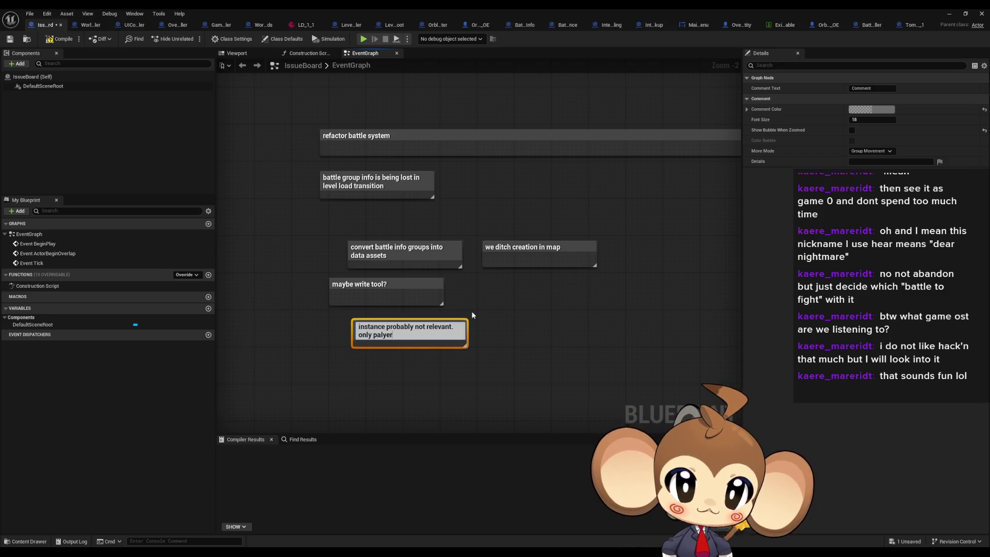
pyautogui.press('BackSpace')
pyautogui.press('BackSpace')
pyautogui.press('BackSpace')
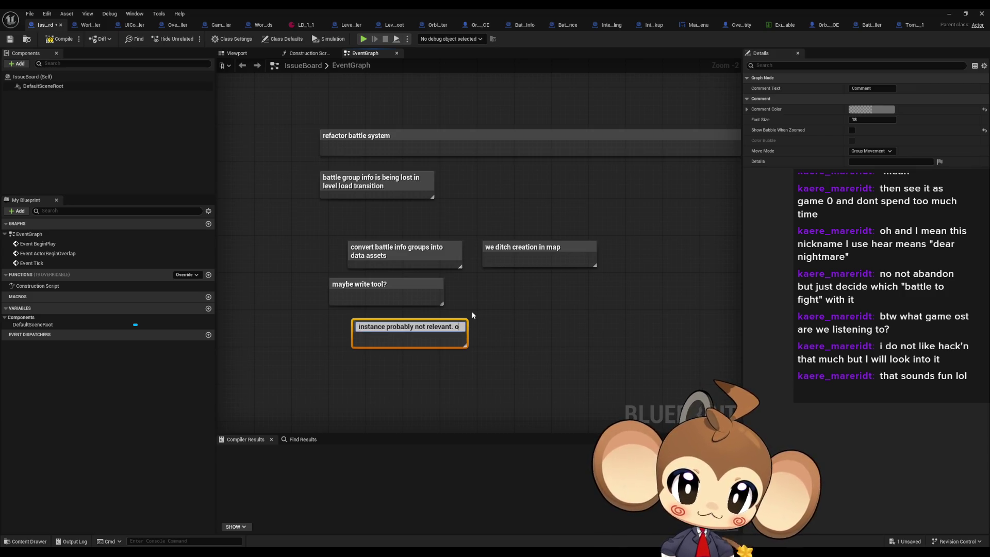
pyautogui.write('but')
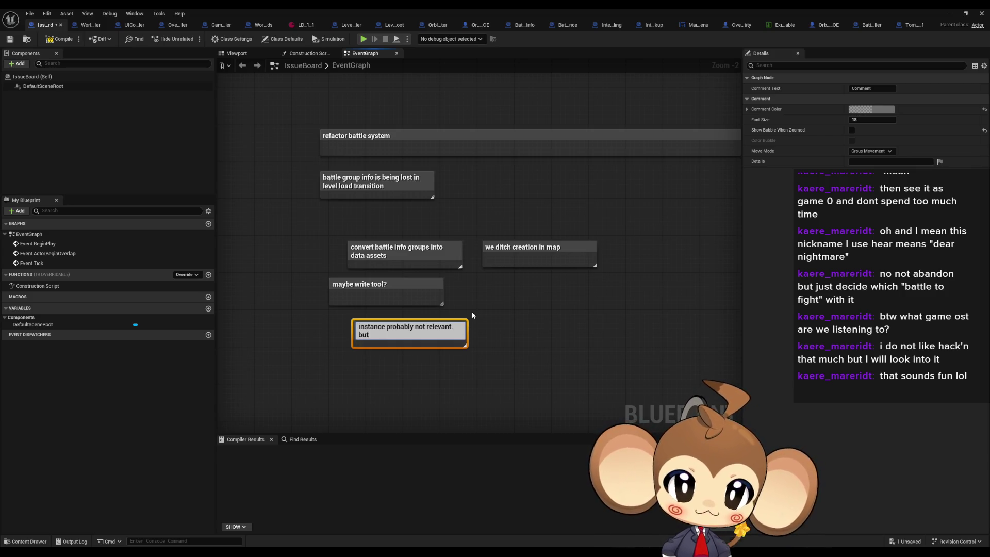
pyautogui.write(' player ins')
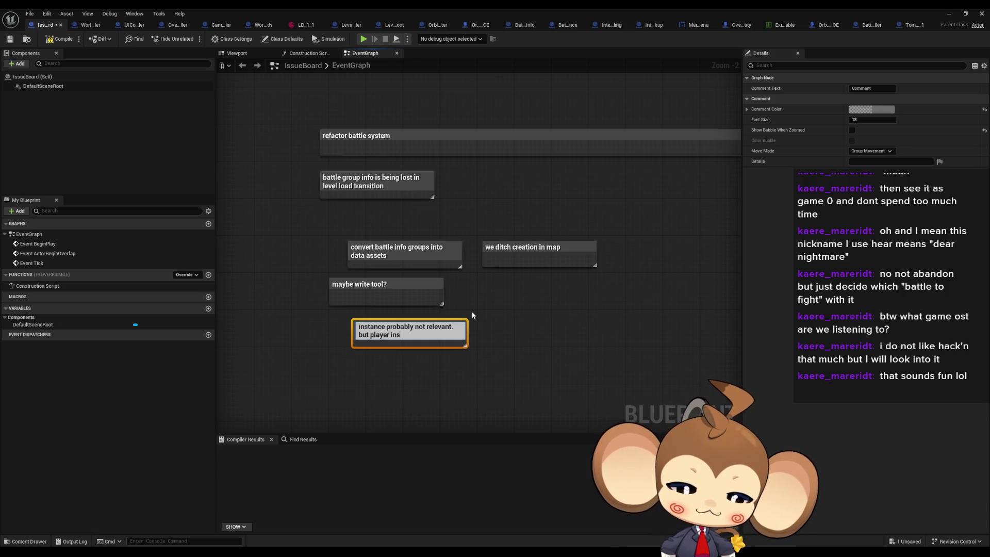
pyautogui.write('tance is important')
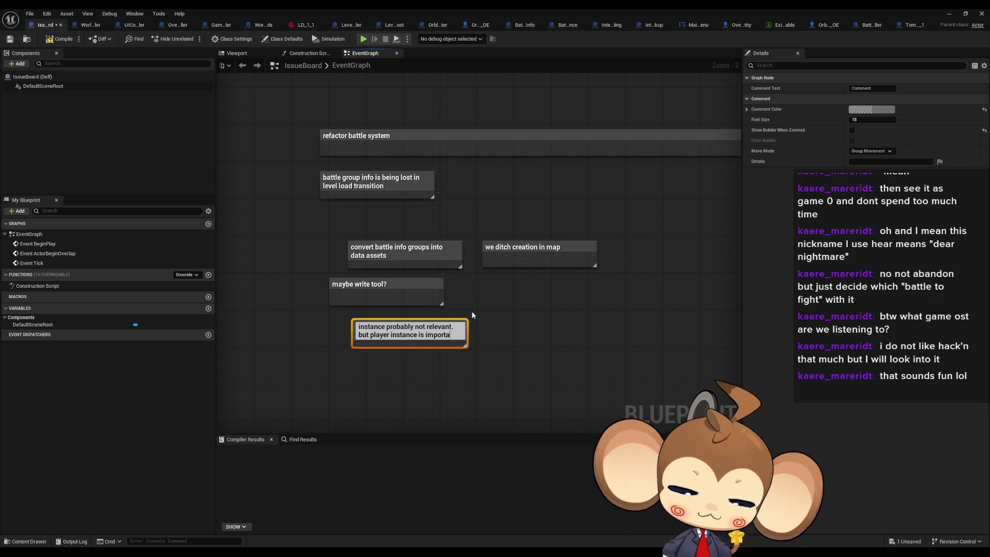
pyautogui.hotkey('shift', 'Return')
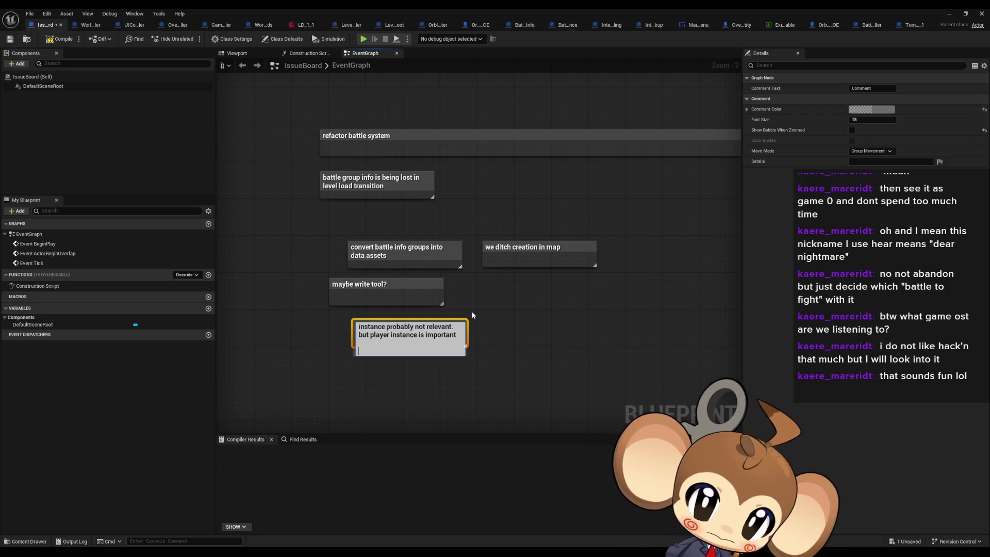
pyautogui.press('BackSpace')
pyautogui.click(434, 367)
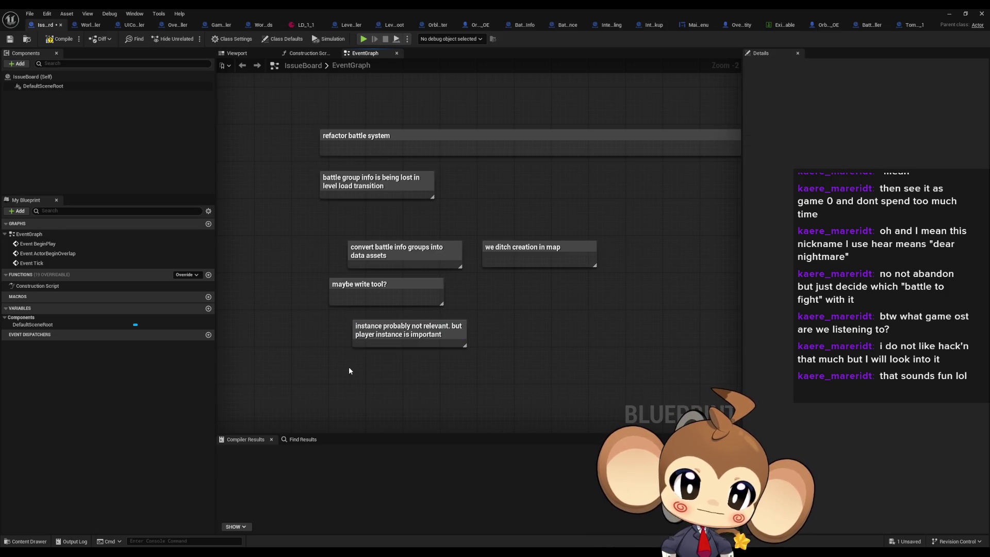
# Add a comment at the list's bottom reading 'make sure boss, progression and trial battles still work'
pyautogui.press('c')
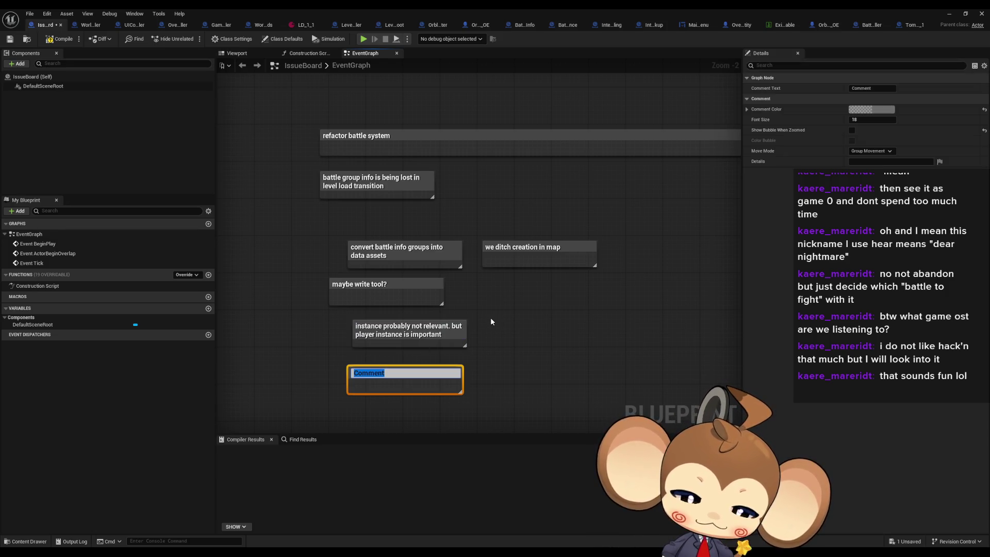
pyautogui.write('make sure')
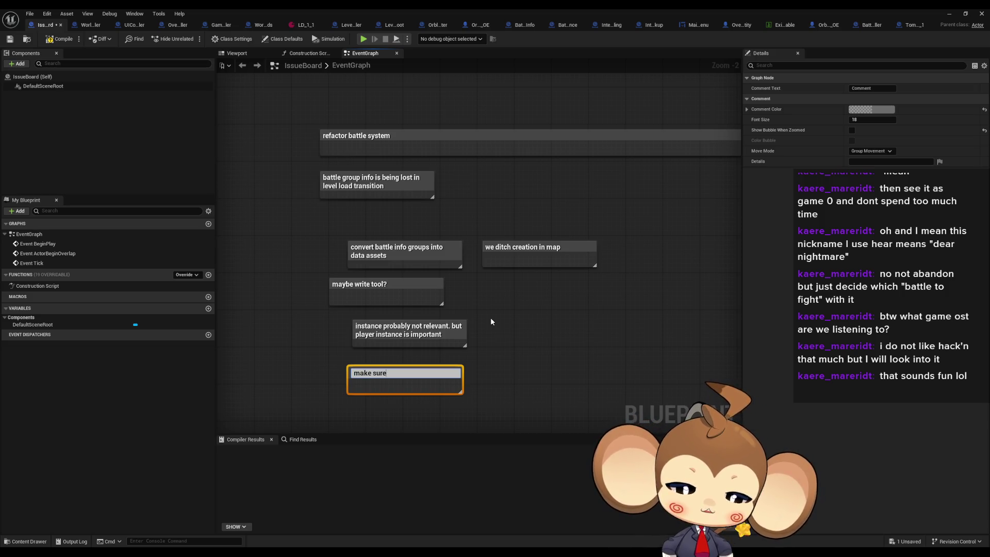
pyautogui.write(' boss and trio')
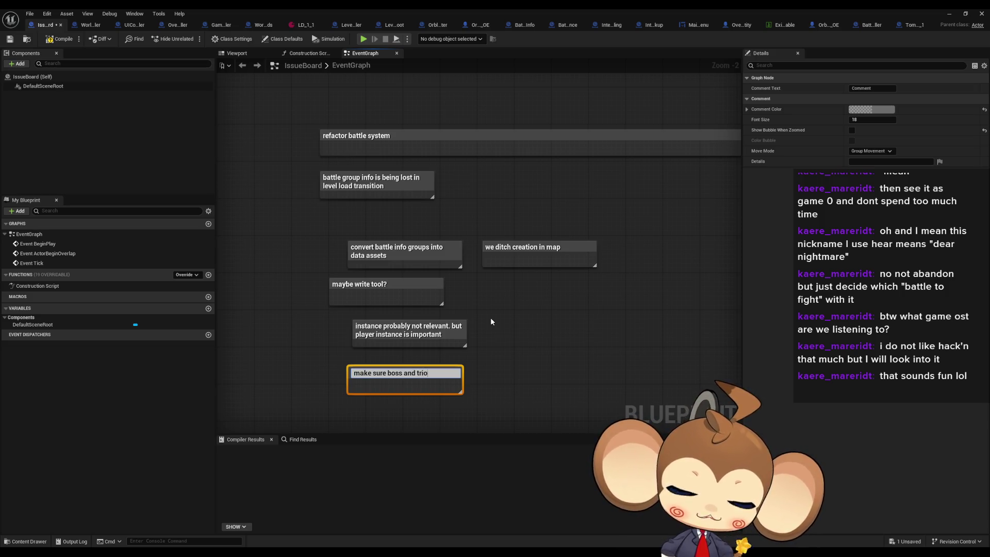
pyautogui.press('BackSpace')
pyautogui.write('al')
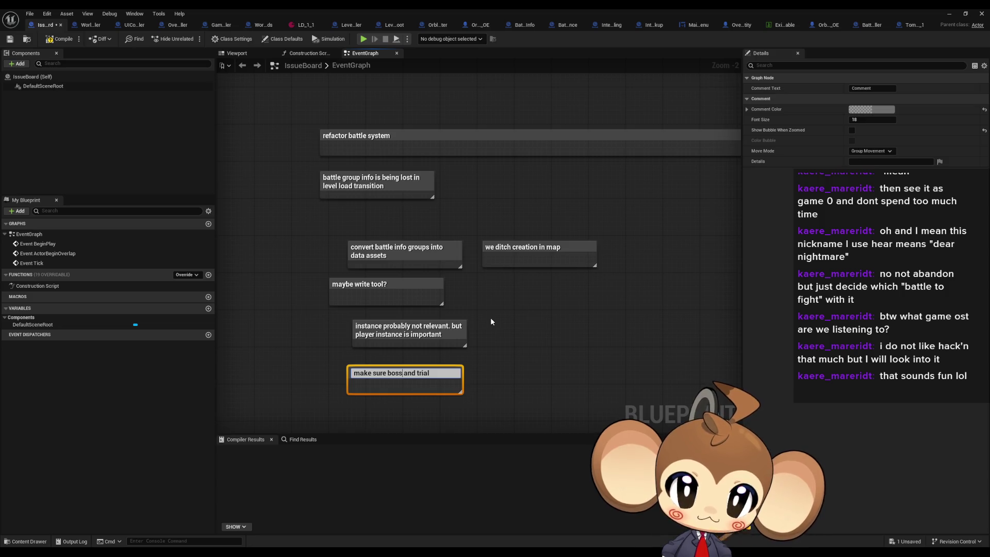
pyautogui.write(', progress')
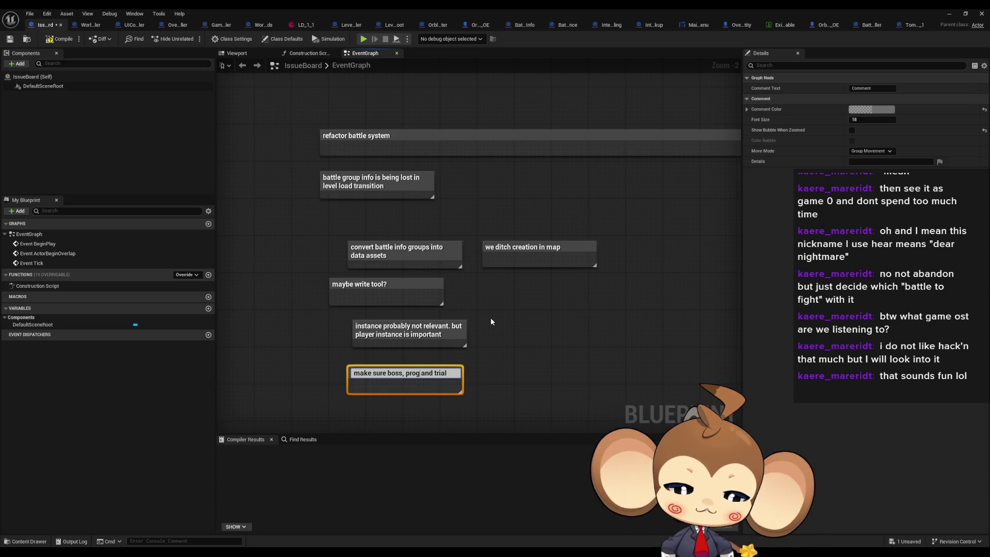
pyautogui.write('ion and trial ')
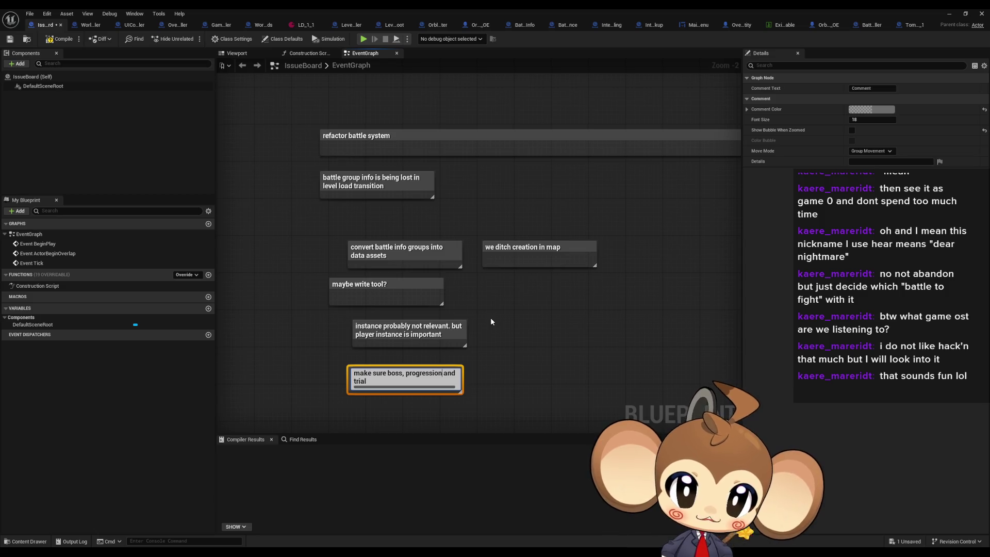
pyautogui.write('battles still ')
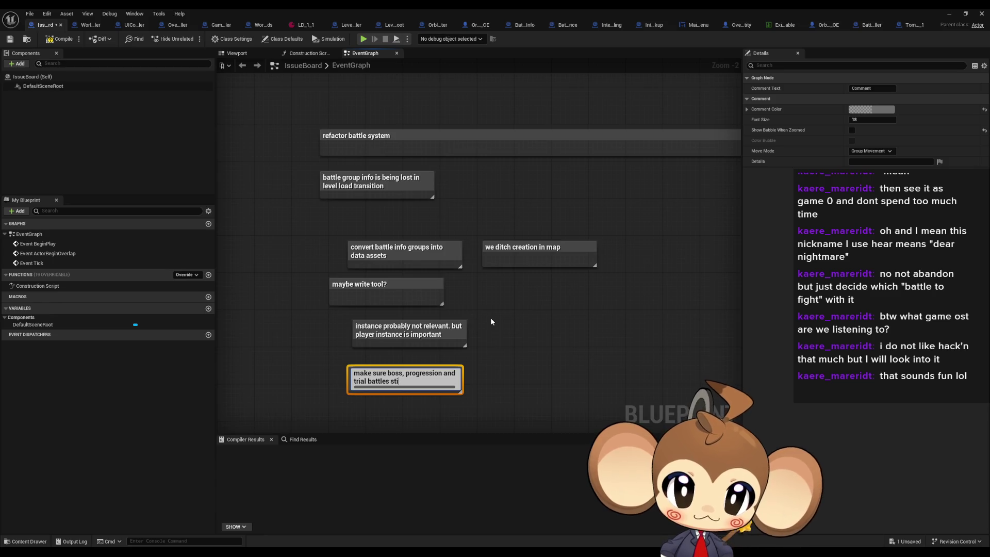
pyautogui.write('work')
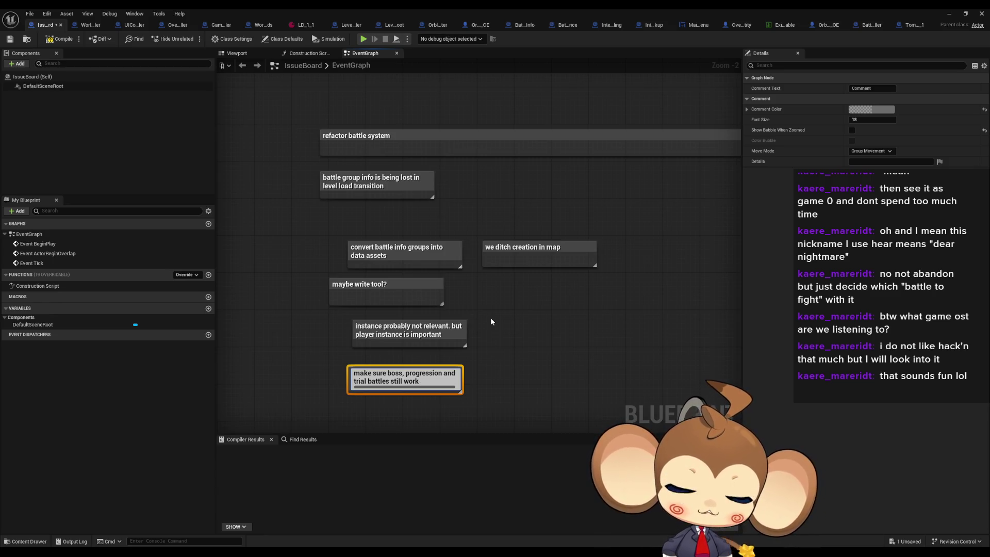
pyautogui.press('Return')
pyautogui.scroll(1, 414, 260)
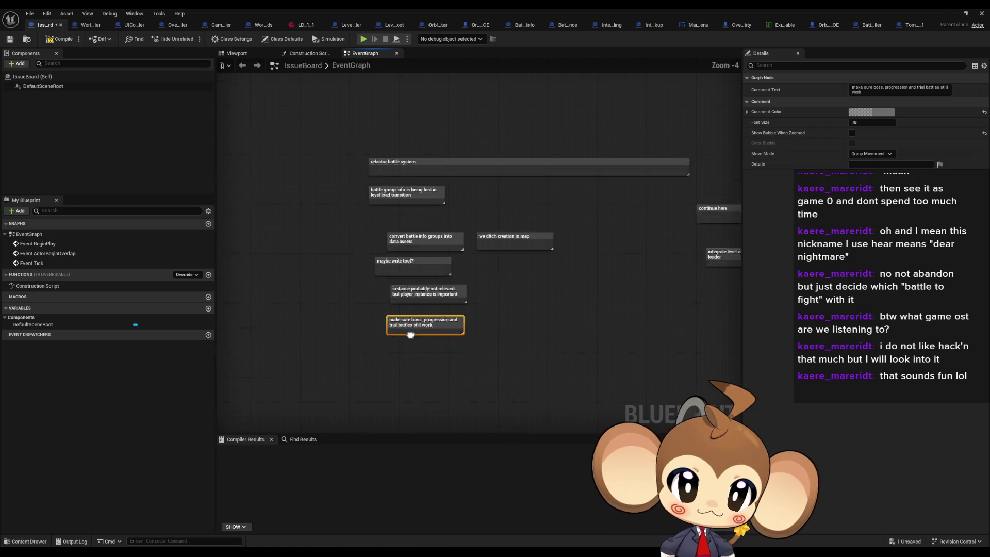
# Move the boss-battles note down and place a 'can only be done if battle can be loaded' comment beside it
pyautogui.moveTo(414, 259); pyautogui.dragTo(409, 357)
pyautogui.click(466, 299)
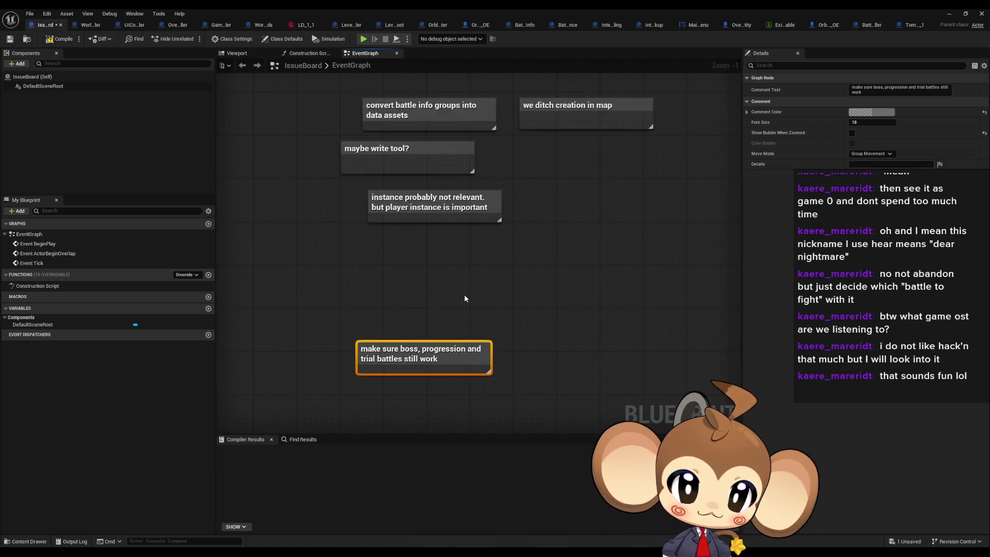
pyautogui.write('c')
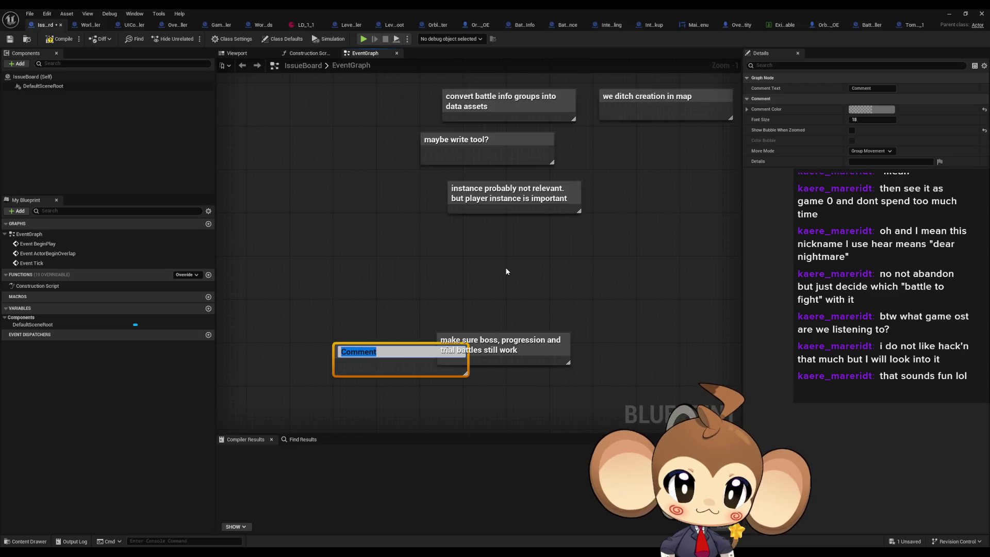
pyautogui.write('can only be don')
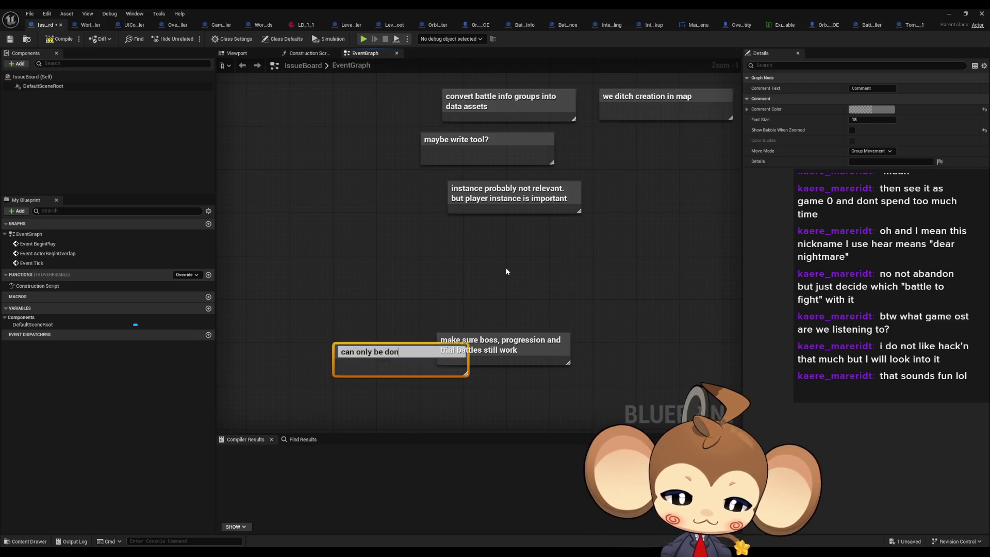
pyautogui.write('e if battle c')
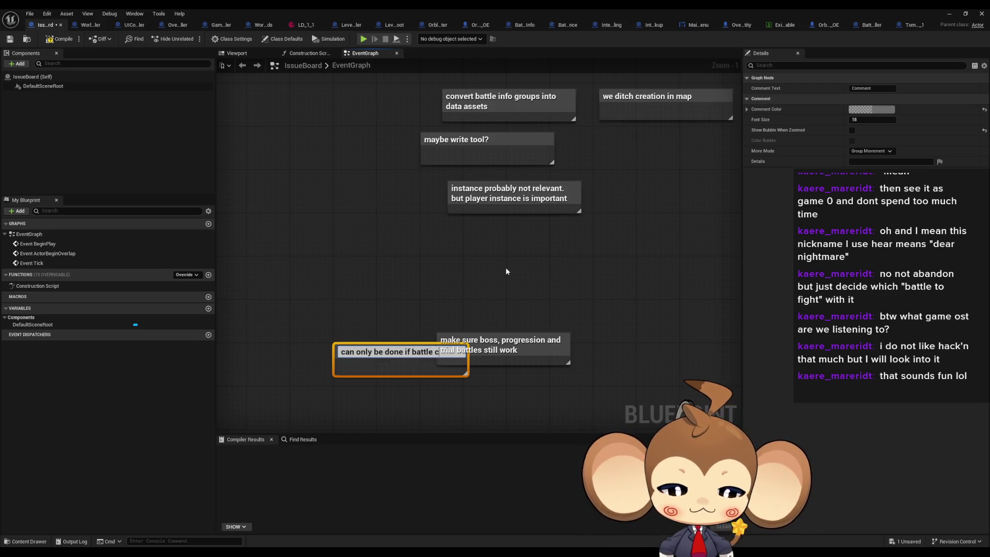
pyautogui.write('an be loa')
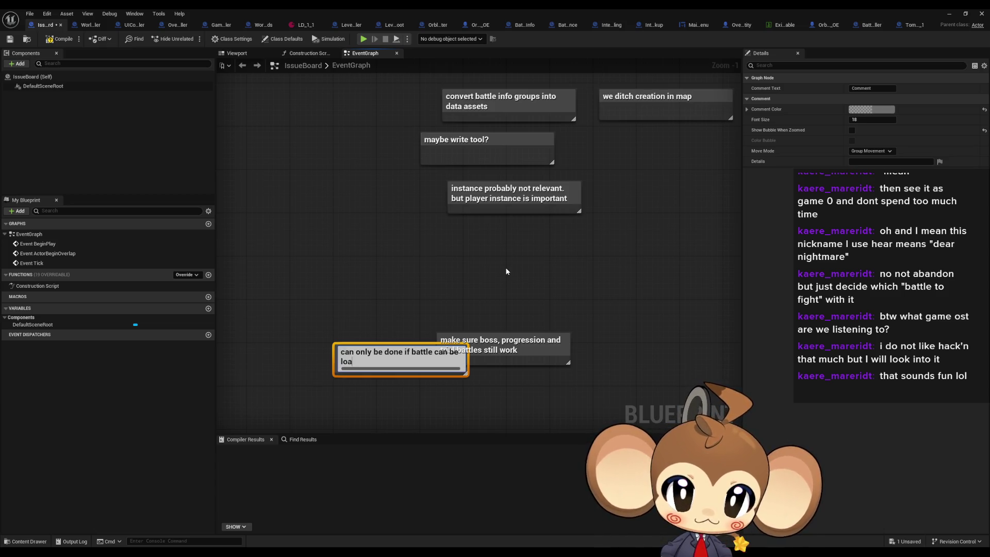
pyautogui.write('ded')
pyautogui.press('Return')
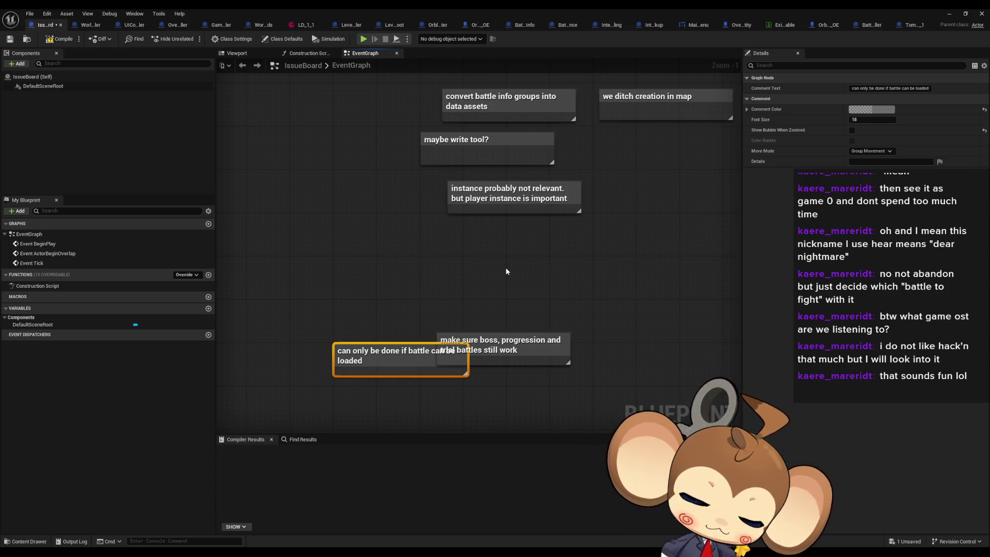
pyautogui.moveTo(380, 360)
pyautogui.mouseDown()
pyautogui.moveTo(351, 342)
pyautogui.moveTo(343, 348)
pyautogui.mouseUp()
pyautogui.click(420, 284)
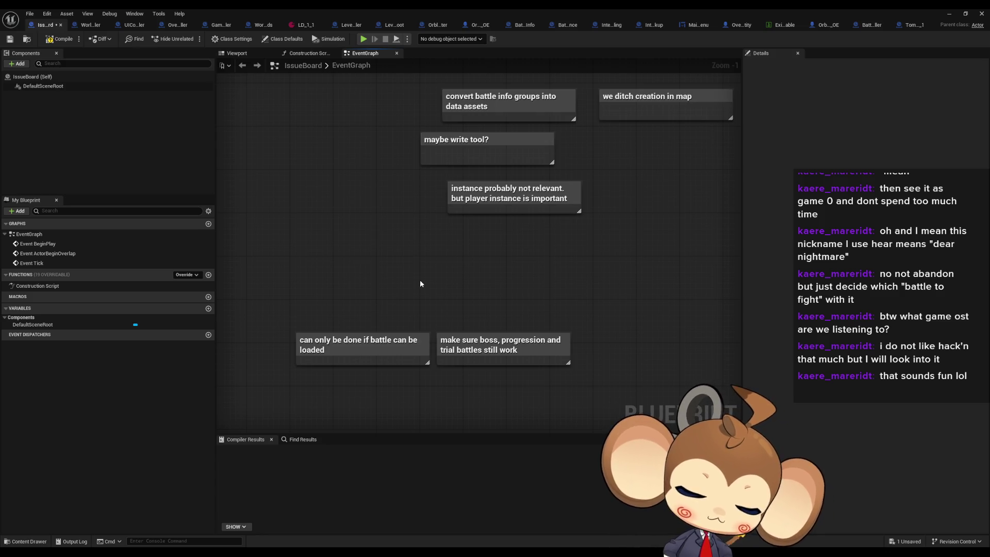
pyautogui.scroll(-6, 420, 280)
pyautogui.scroll(4, 354, 310)
pyautogui.moveTo(447, 146); pyautogui.dragTo(370, 274)
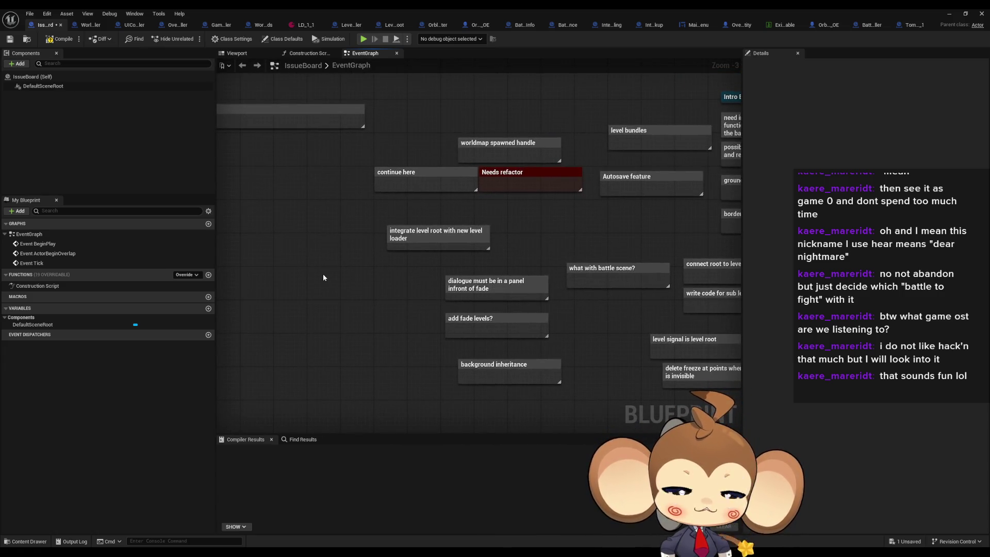
pyautogui.moveTo(323, 277)
pyautogui.mouseDown()
pyautogui.moveTo(406, 283)
pyautogui.moveTo(324, 287)
pyautogui.mouseUp()
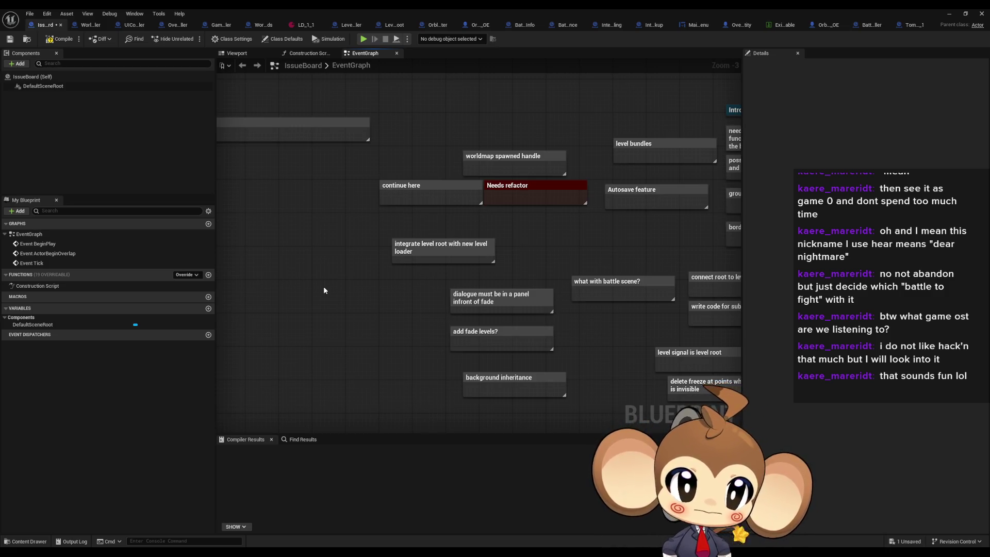
pyautogui.moveTo(322, 287)
pyautogui.mouseDown()
pyautogui.moveTo(628, 303)
pyautogui.moveTo(701, 281)
pyautogui.moveTo(729, 252)
pyautogui.mouseUp()
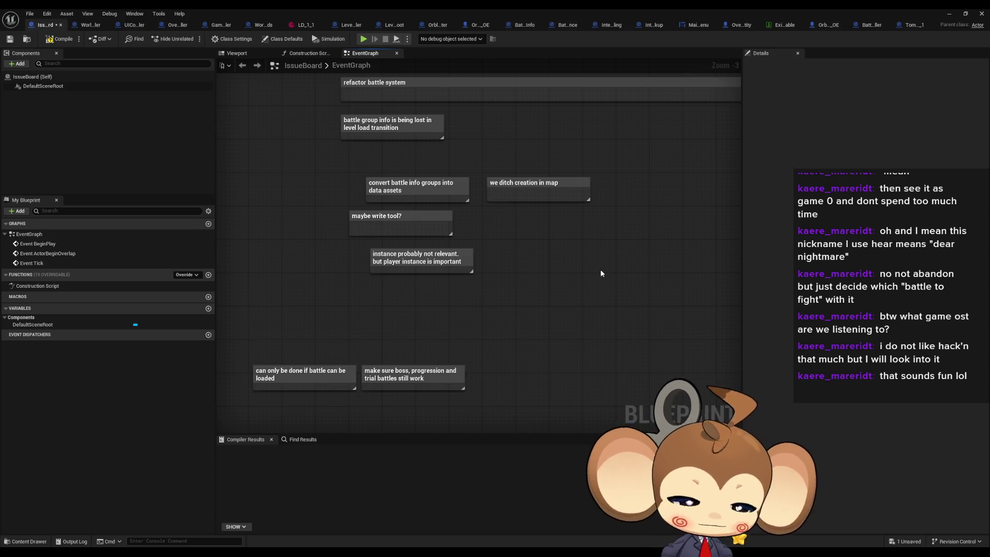
pyautogui.scroll(-1, 590, 275)
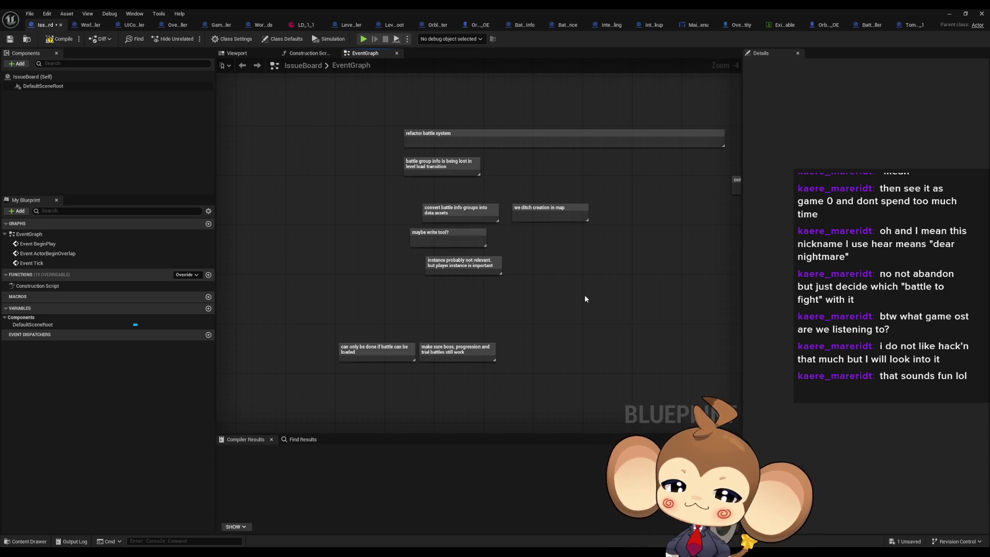
# Compile the IssueBoard blueprint, then start a new 'consider item problem too' comment
pyautogui.click(61, 39)
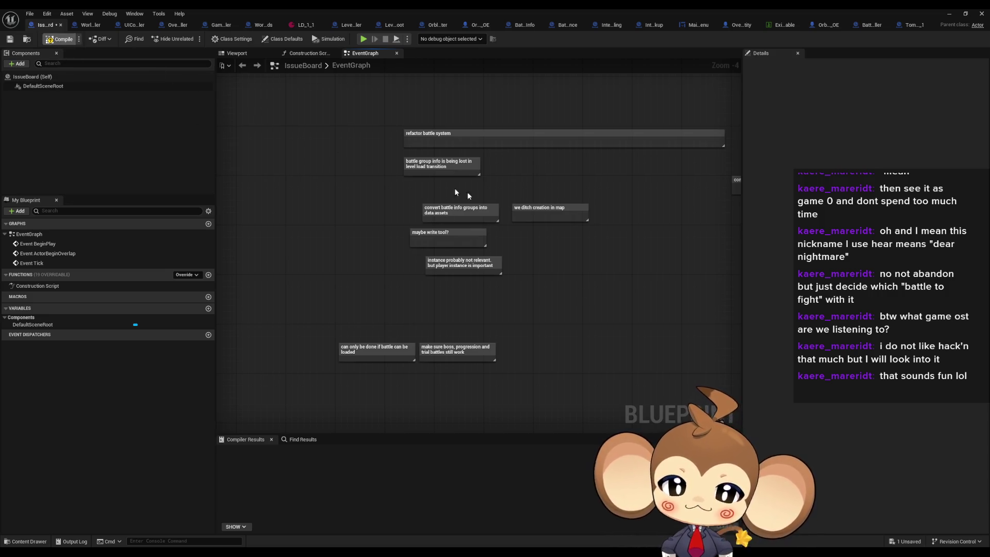
pyautogui.scroll(3, 536, 279)
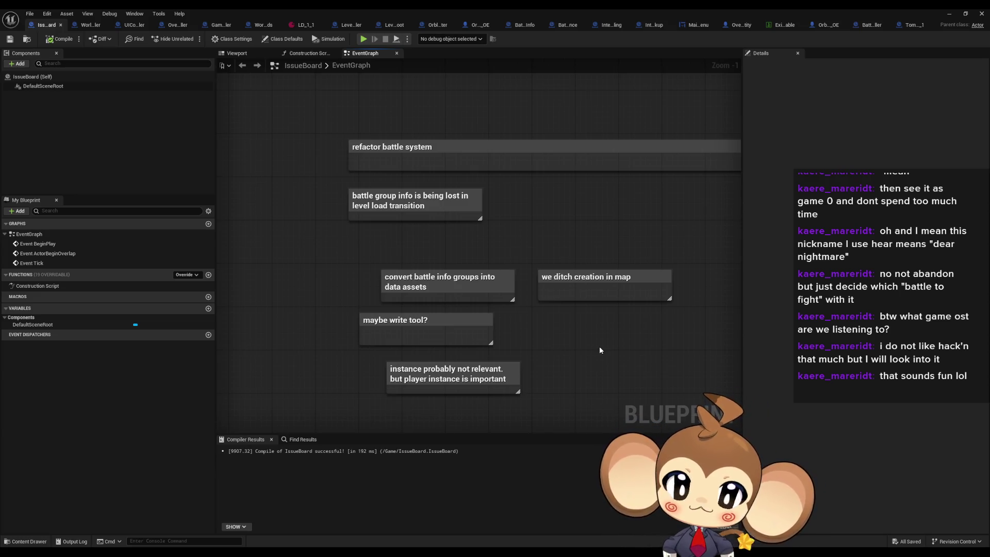
pyautogui.scroll(-2, 599, 345)
pyautogui.write('cconsider item problem too')
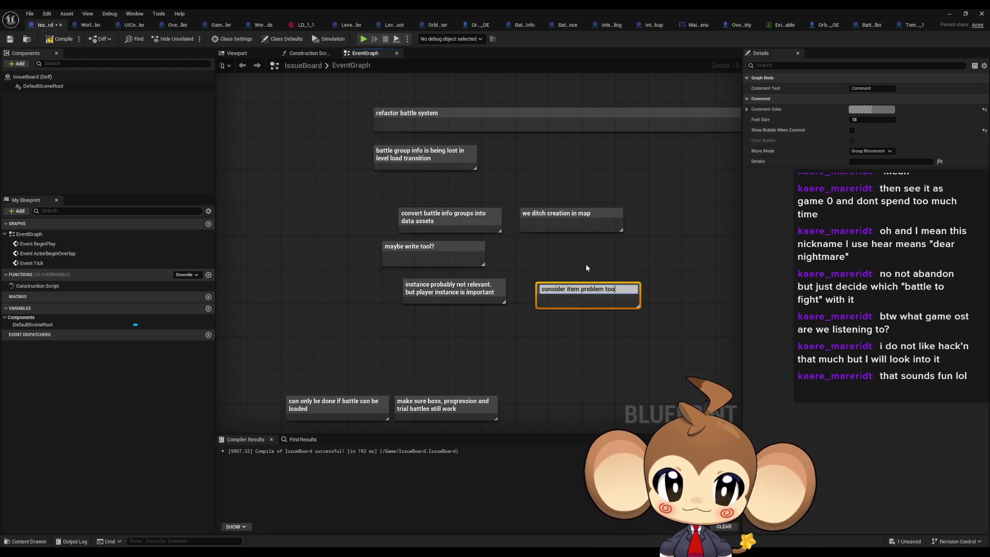
# Finish the 'consider item problem too' note and add 'items have battle group thing for orbling info'
pyautogui.press('Return')
pyautogui.click(603, 276)
pyautogui.press('c')
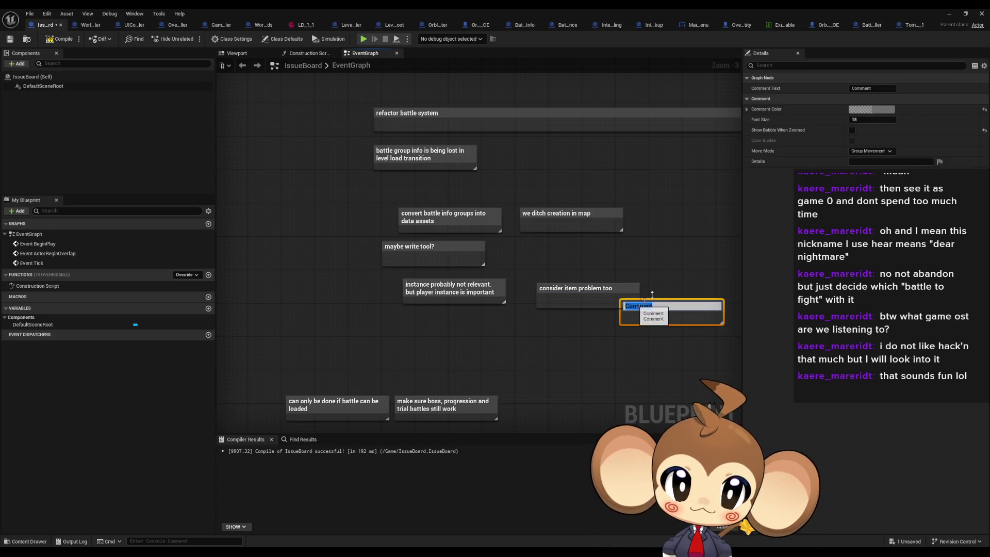
pyautogui.write('ite')
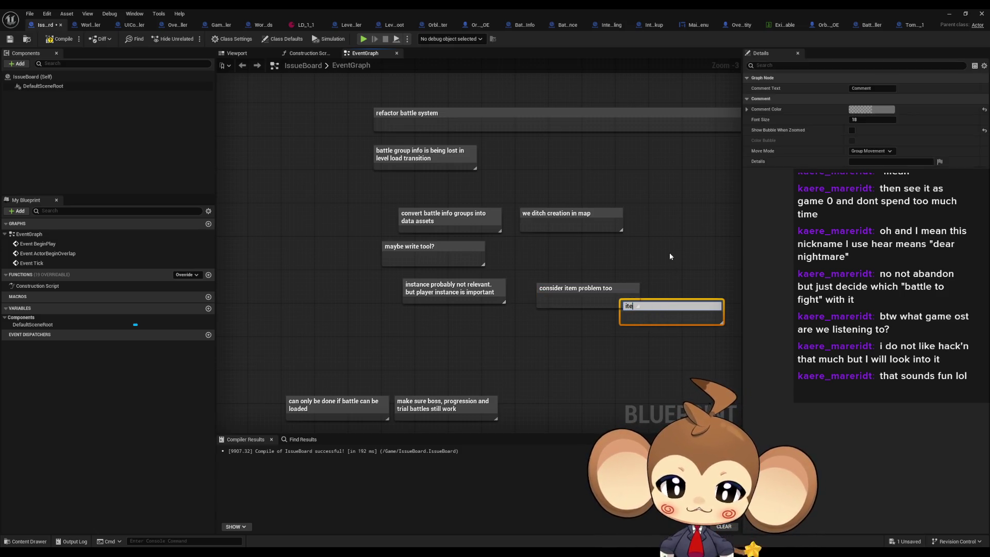
pyautogui.write('ms have battel')
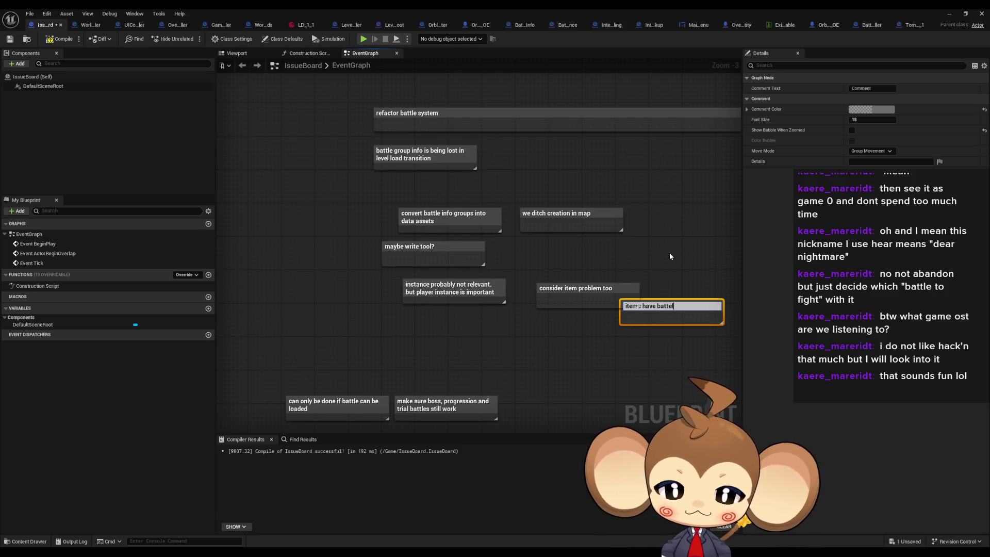
pyautogui.press('BackSpace')
pyautogui.press('BackSpace')
pyautogui.write('le gr')
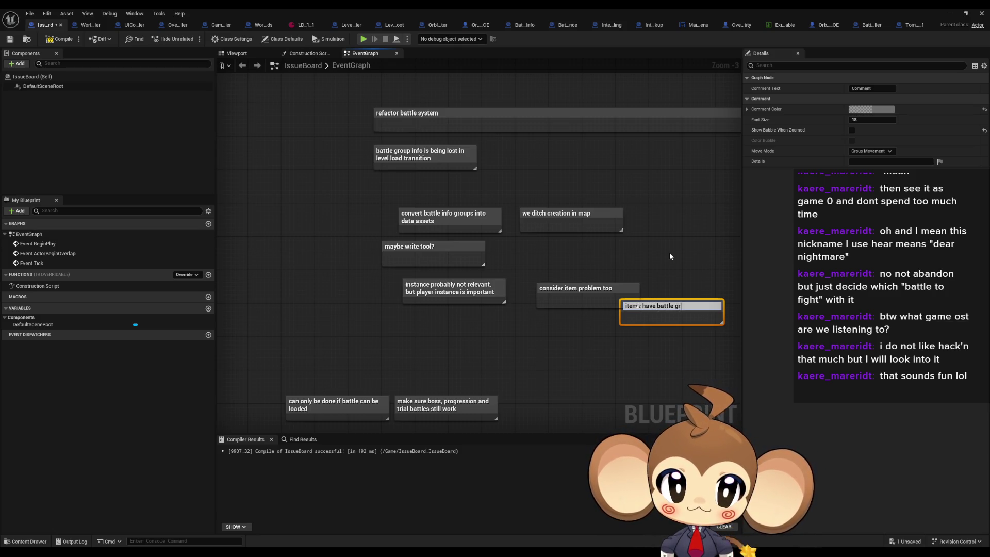
pyautogui.write('oup thing ')
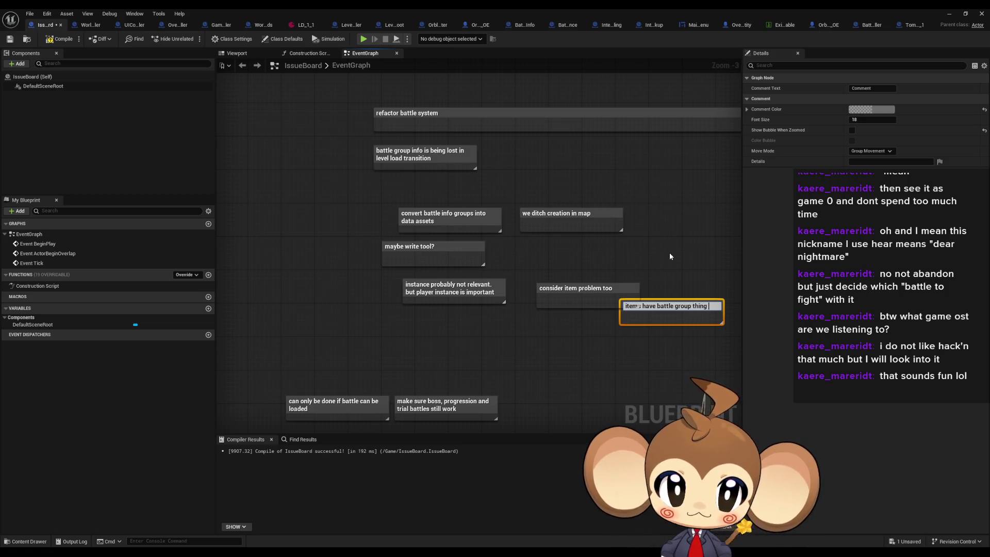
pyautogui.write('for o')
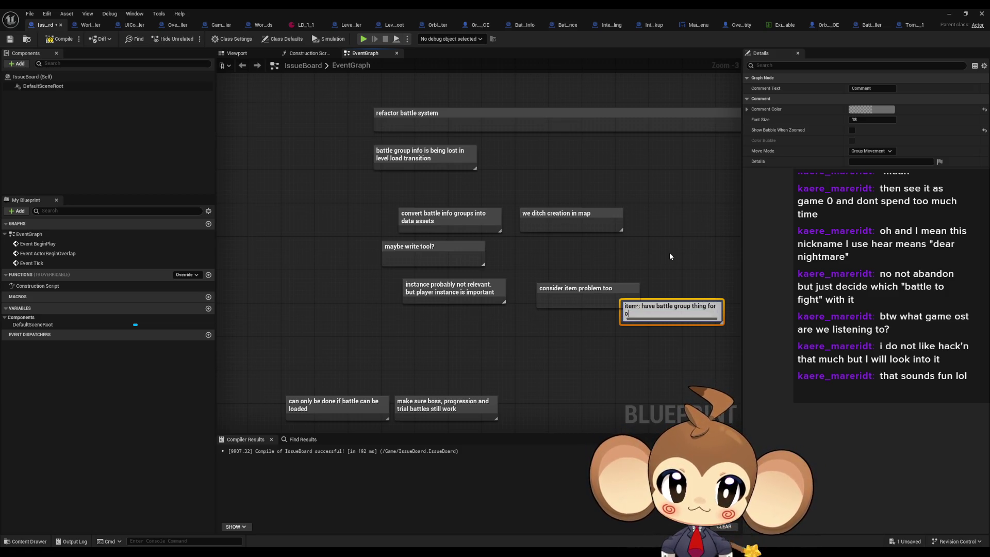
pyautogui.write('rbling info')
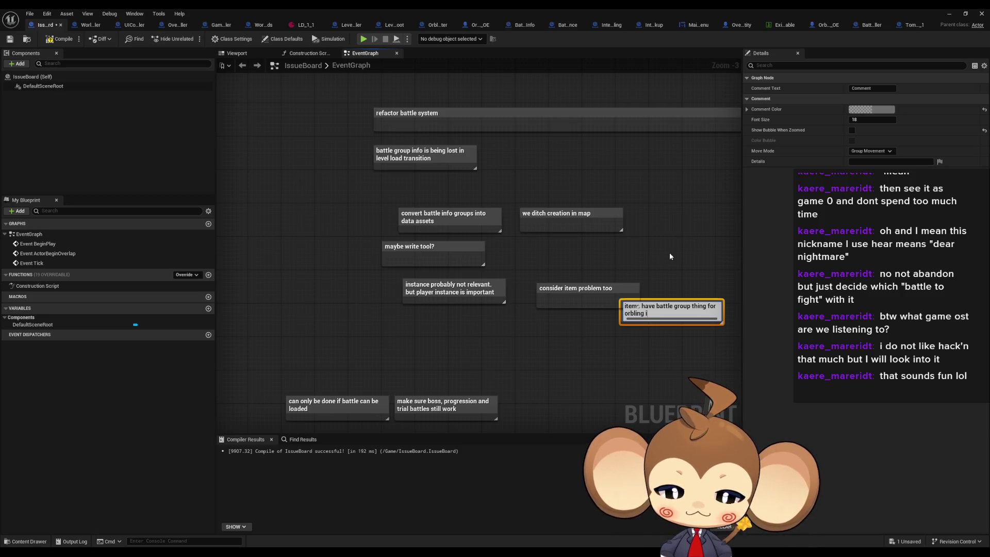
pyautogui.press('Return')
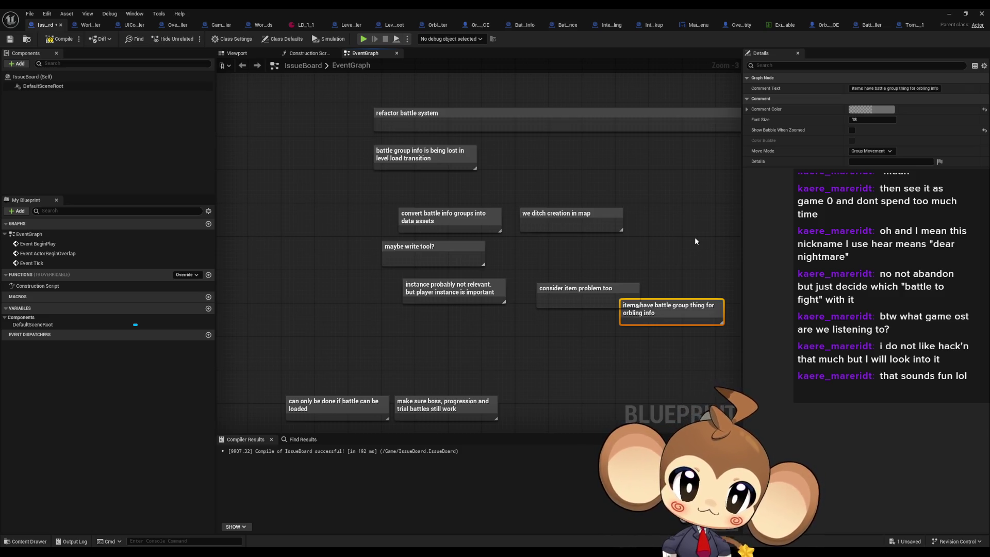
pyautogui.click(694, 237)
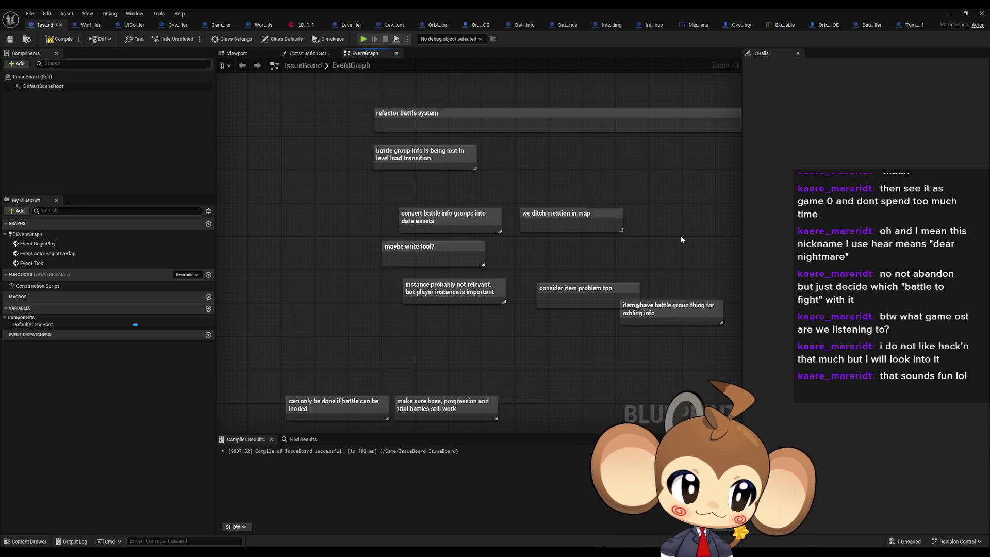
# Recompile the IssueBoard blueprint with the new orbling info note included
pyautogui.moveTo(680, 241); pyautogui.dragTo(633, 220)
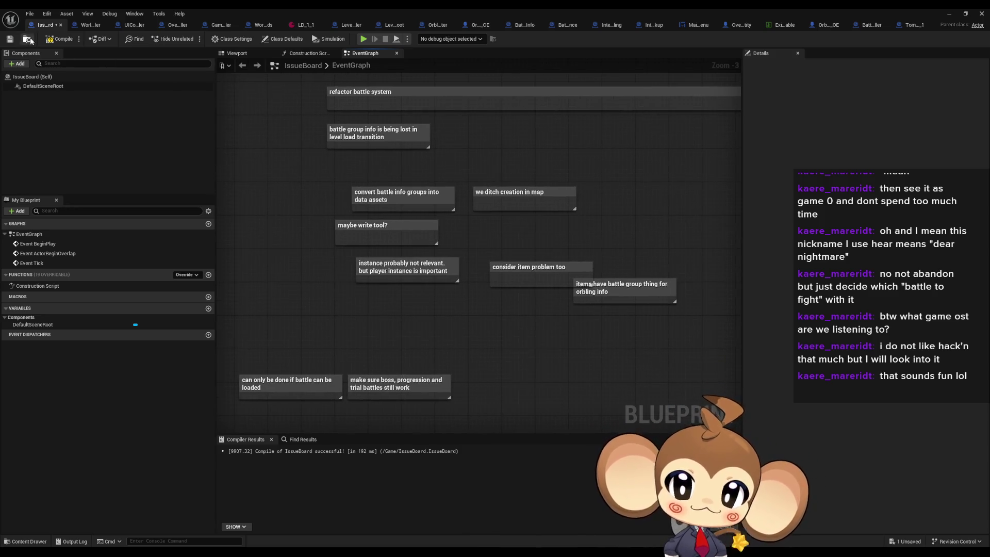
pyautogui.click(49, 41)
pyautogui.moveTo(518, 305); pyautogui.dragTo(401, 331)
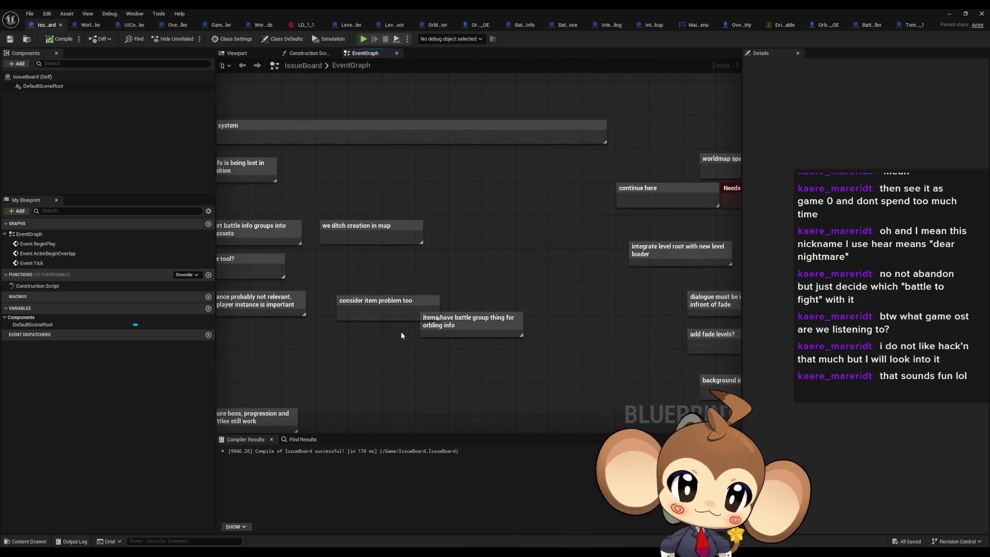